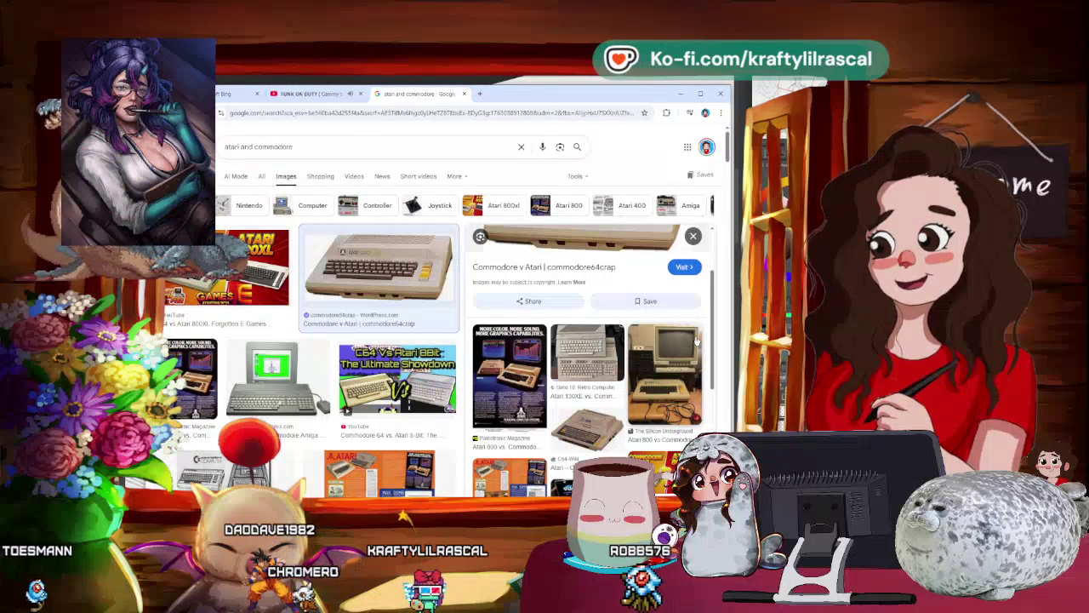
# Step: Browse the Google Images results for the Tiger handhelds image
pyautogui.scroll(-2, 697, 340)
pyautogui.scroll(-2, 696, 341)
pyautogui.scroll(-1, 696, 341)
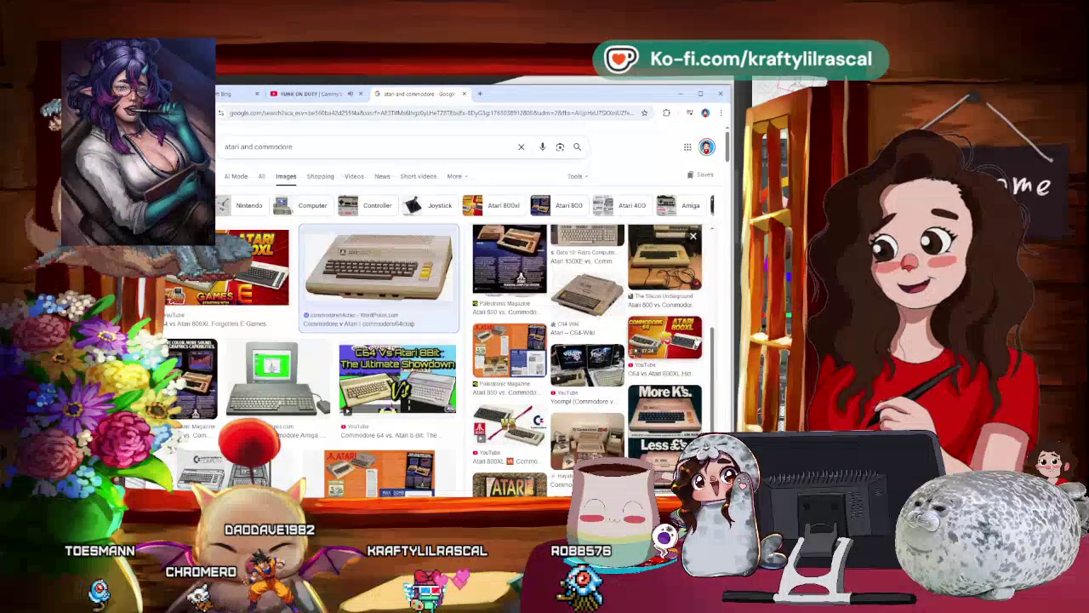
pyautogui.scroll(2, 696, 340)
pyautogui.scroll(1, 696, 341)
pyautogui.scroll(2, 696, 340)
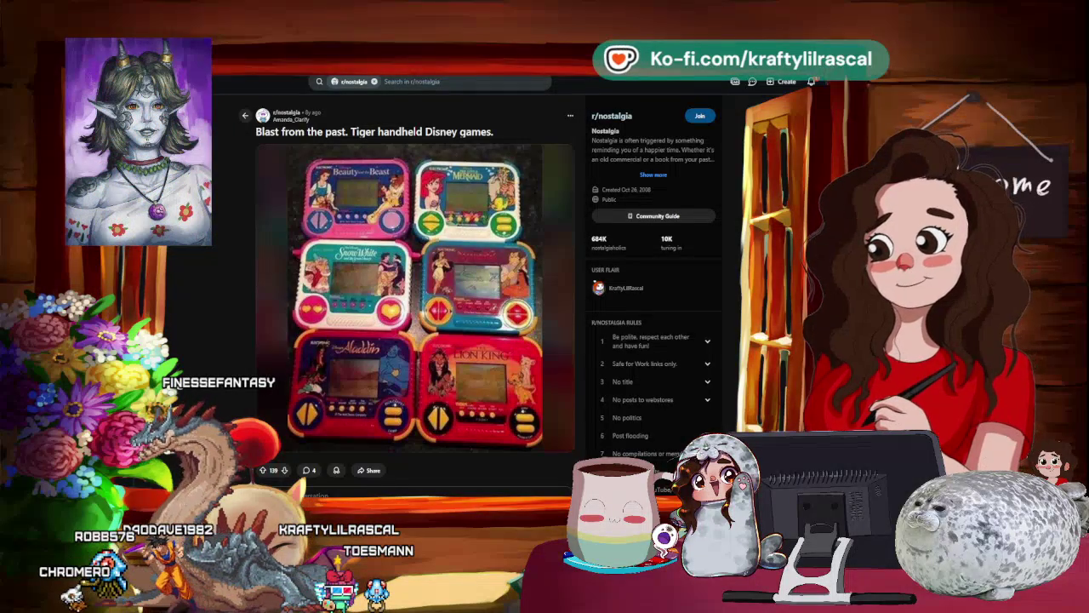
# Step: Return to the image results and open the Lion King Tiger handheld YouTube video
pyautogui.hotkey('ctrl', 'w')
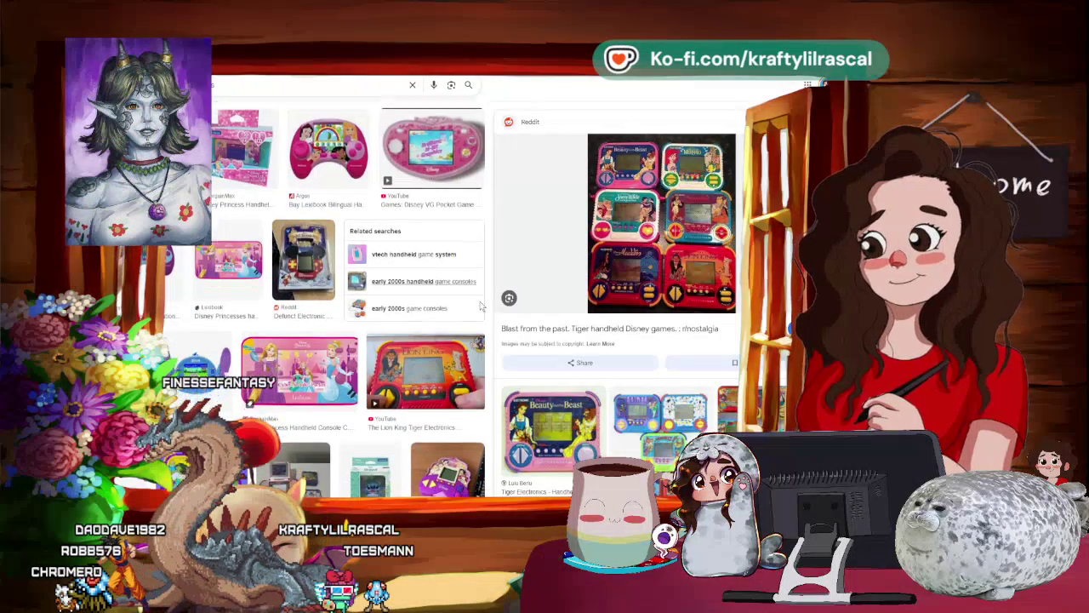
pyautogui.scroll(-2, 442, 290)
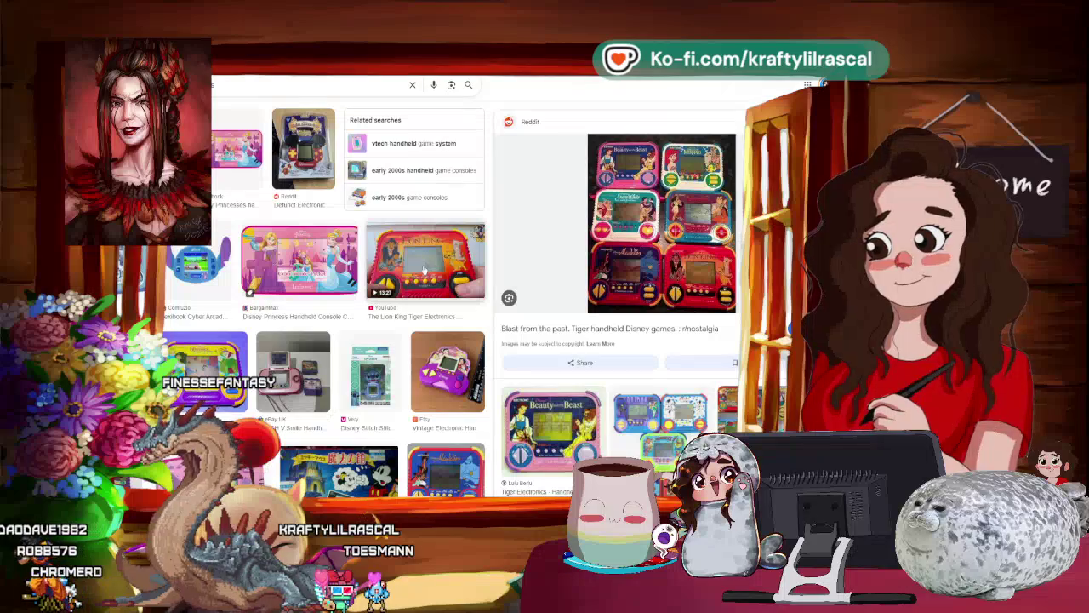
pyautogui.click(424, 270)
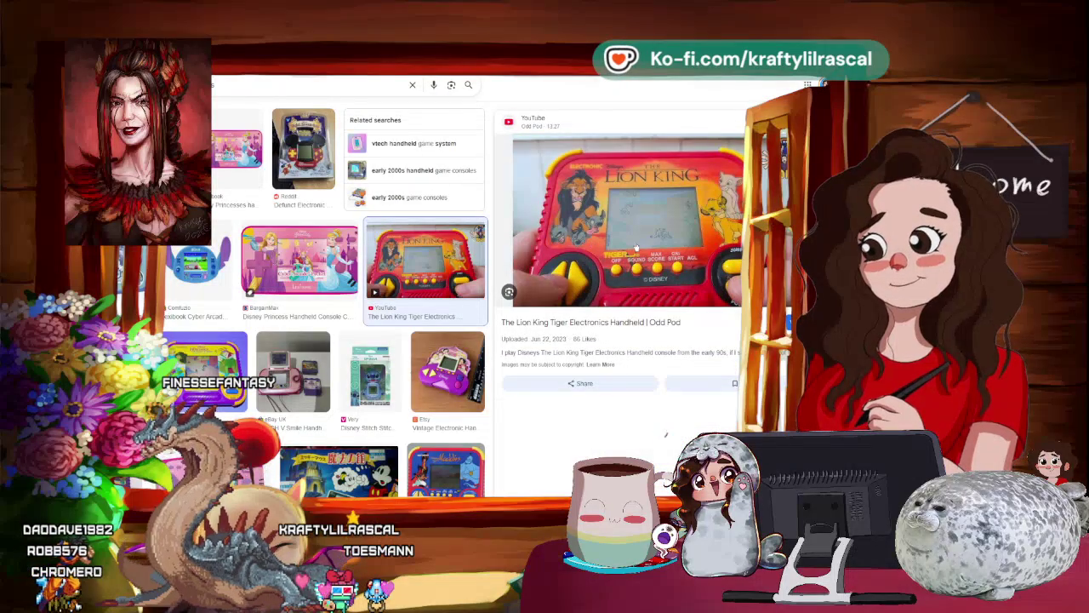
pyautogui.click(669, 241)
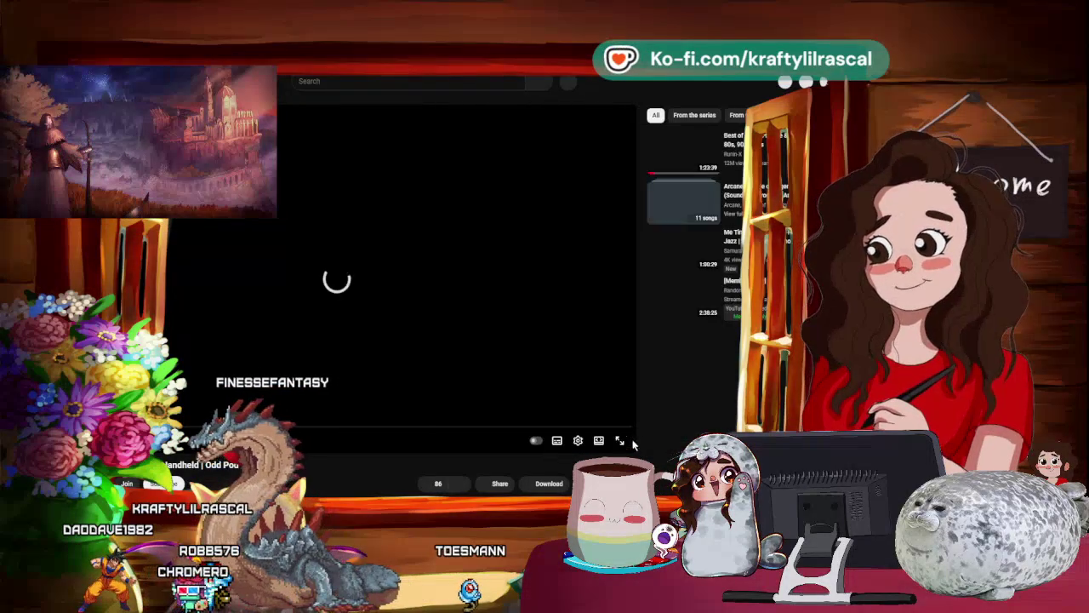
# Step: Switch the Lion King video's playback quality to a lower resolution
pyautogui.click(578, 441)
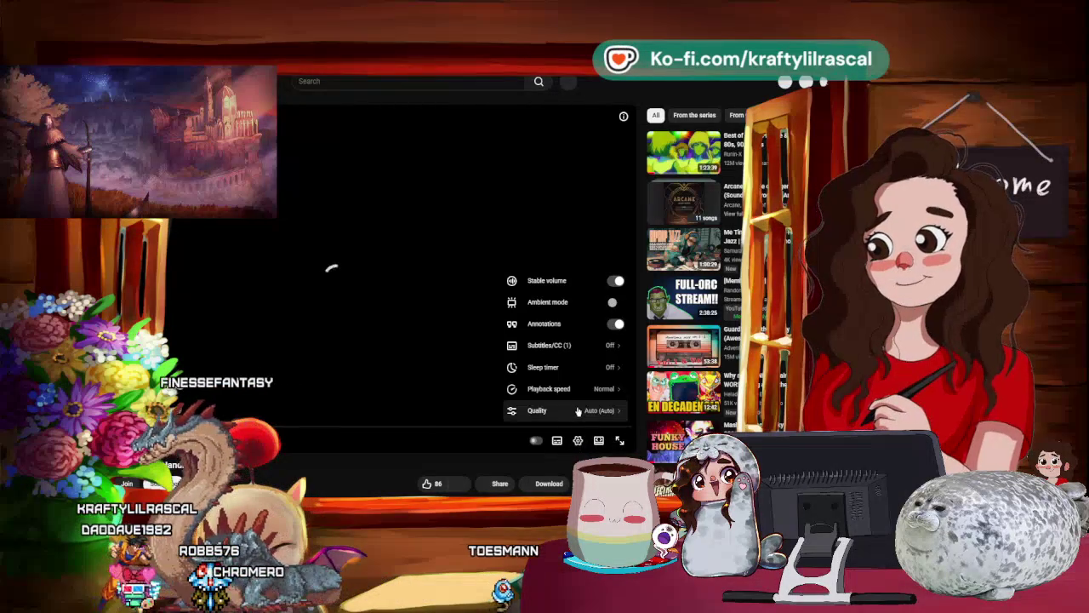
pyautogui.click(577, 409)
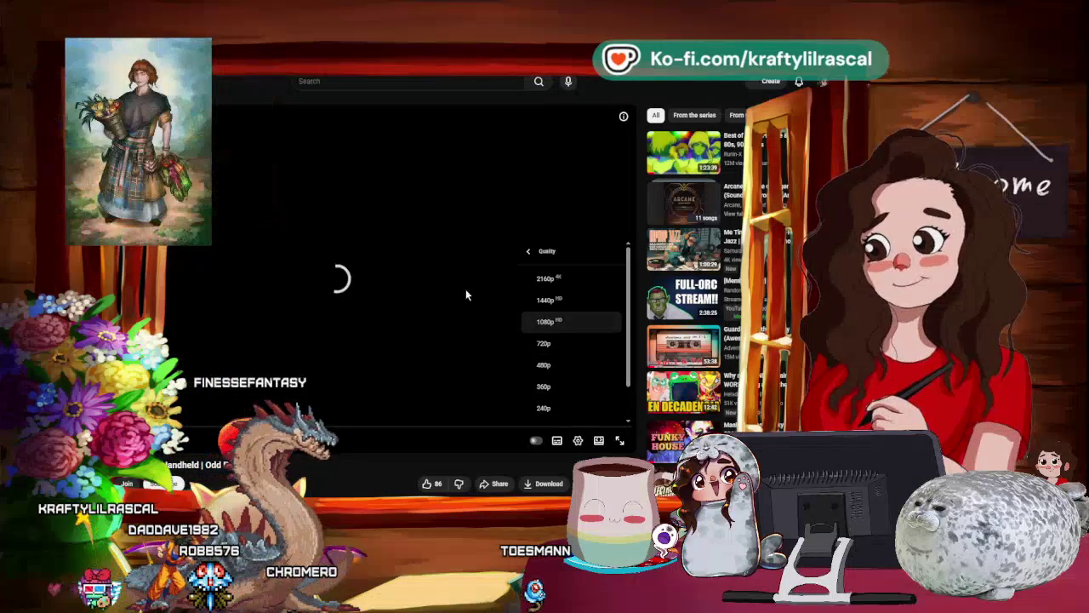
pyautogui.press('Escape')
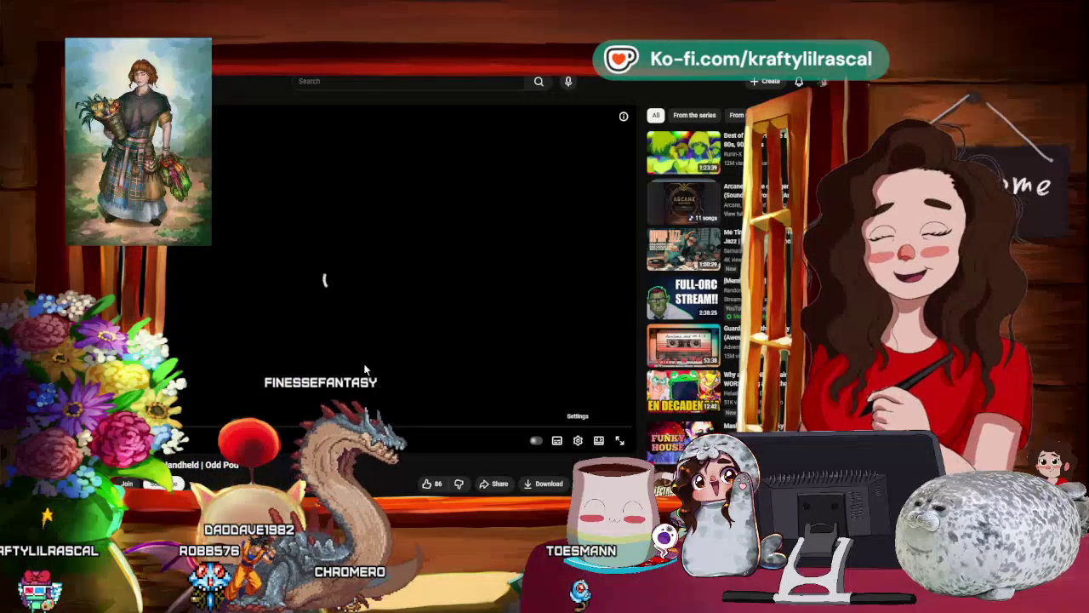
pyautogui.click(579, 441)
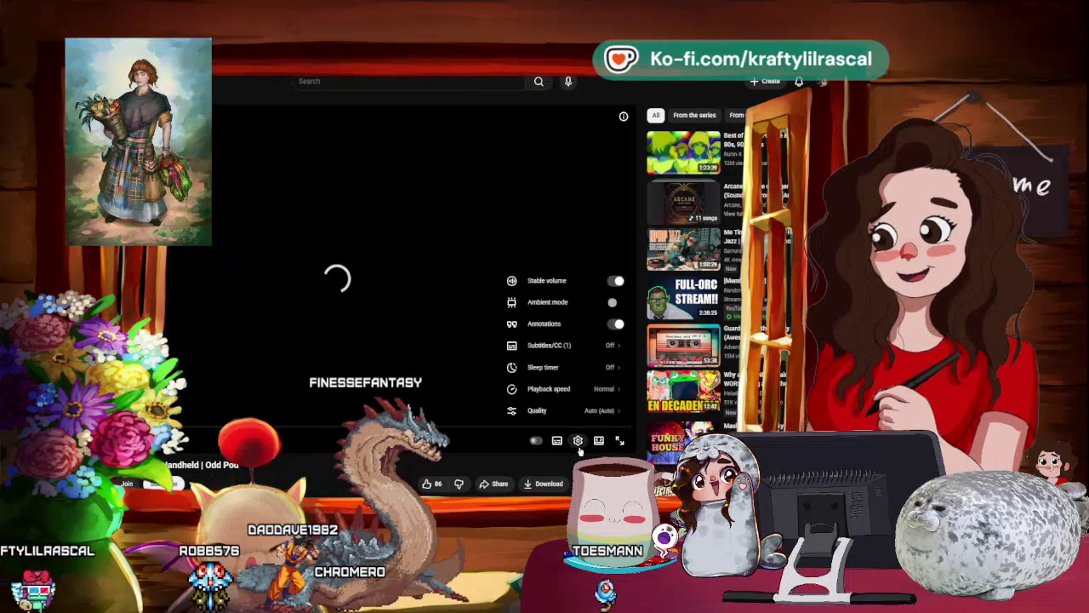
pyautogui.click(587, 410)
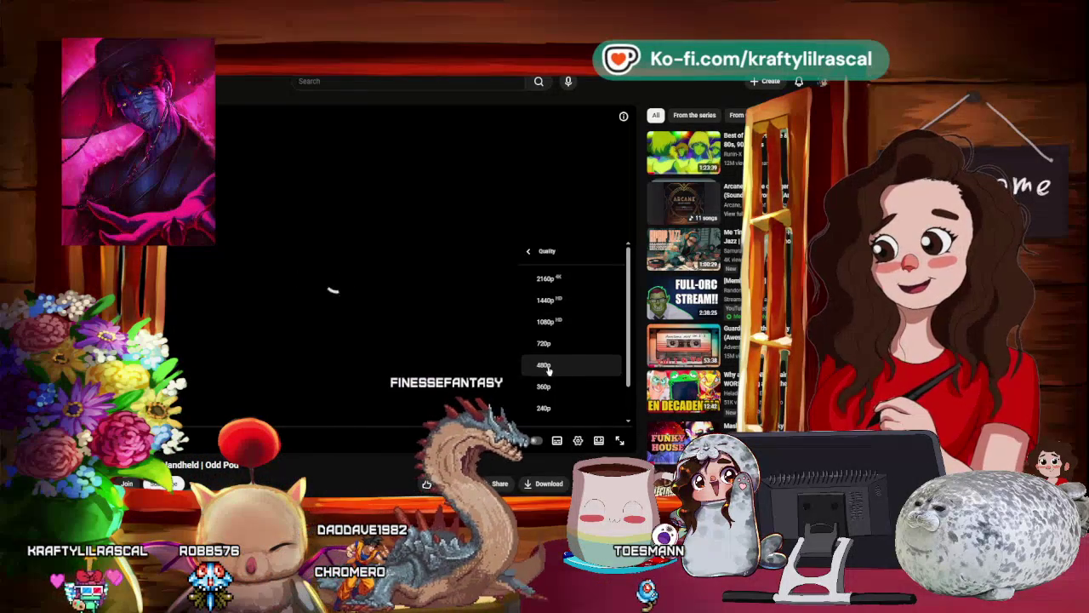
pyautogui.click(557, 345)
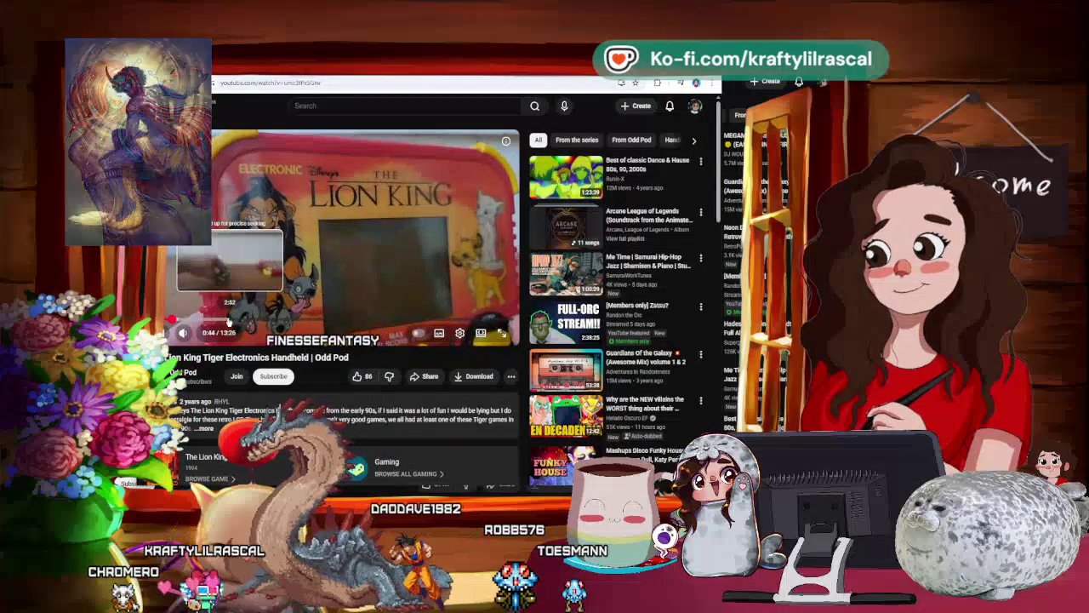
# Step: Skip ahead in theater mode, pause the video at 4:07, and switch windows
pyautogui.click(248, 320)
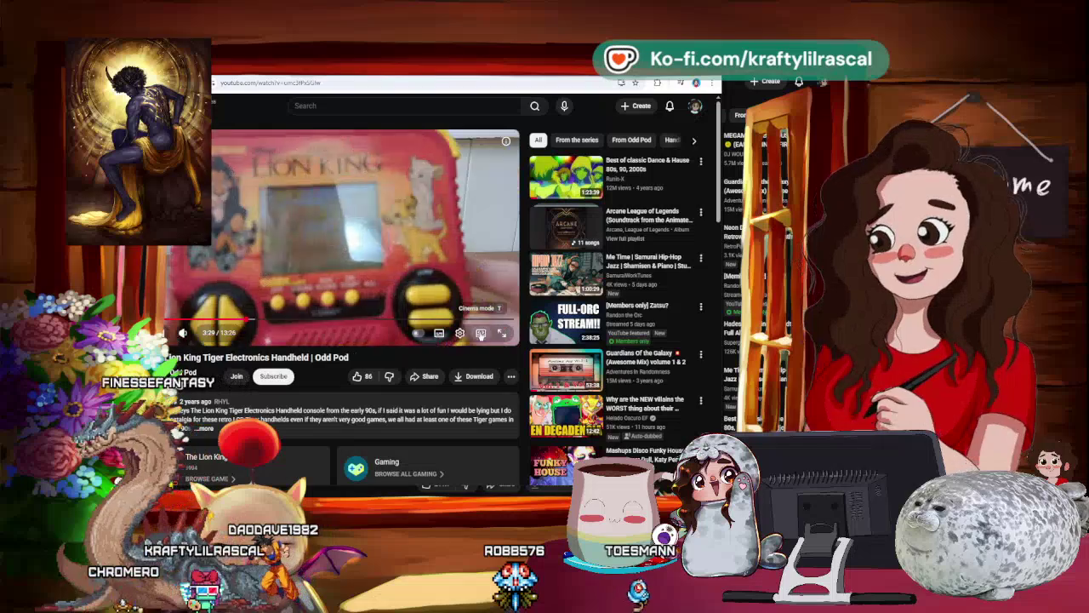
pyautogui.press('t')
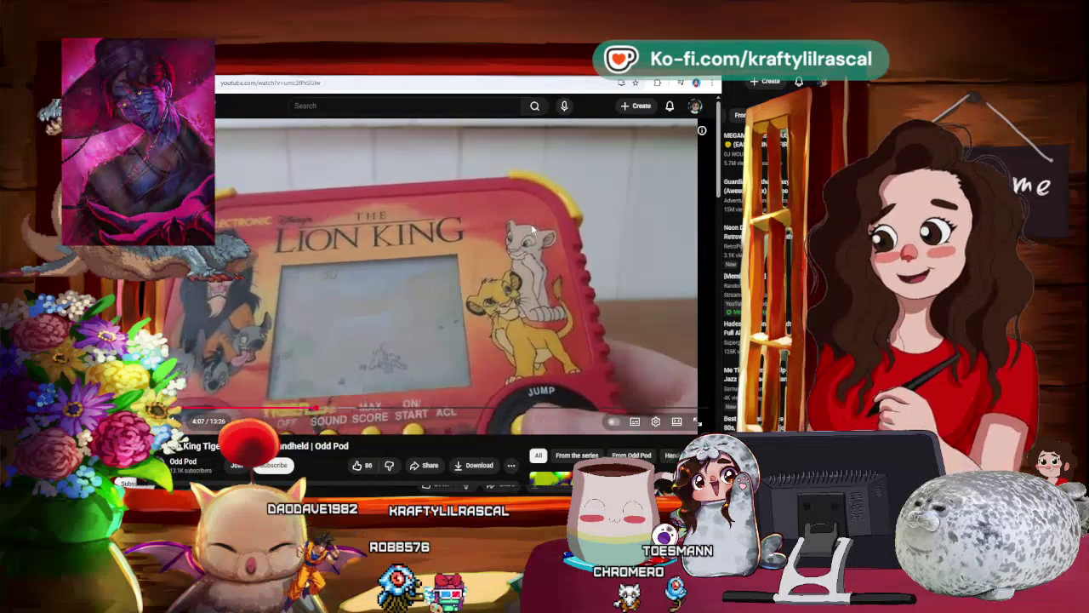
pyautogui.press('space')
pyautogui.hotkey('alt', 'Tab')
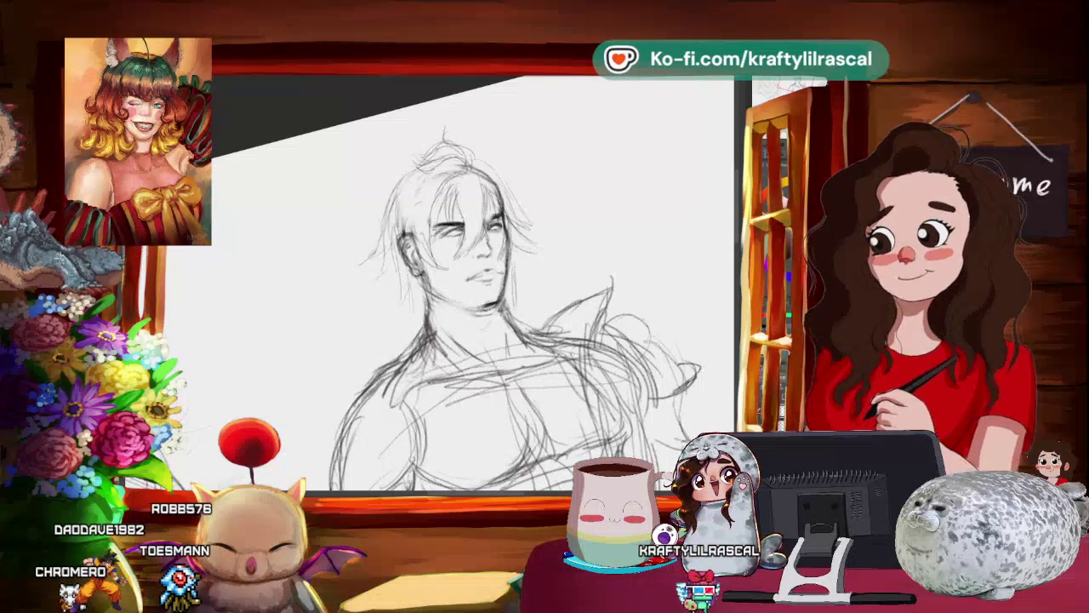
# Step: Level, pan and zoom the canvas to centre on the middle man's face
pyautogui.moveTo(476, 255); pyautogui.dragTo(417, 264)
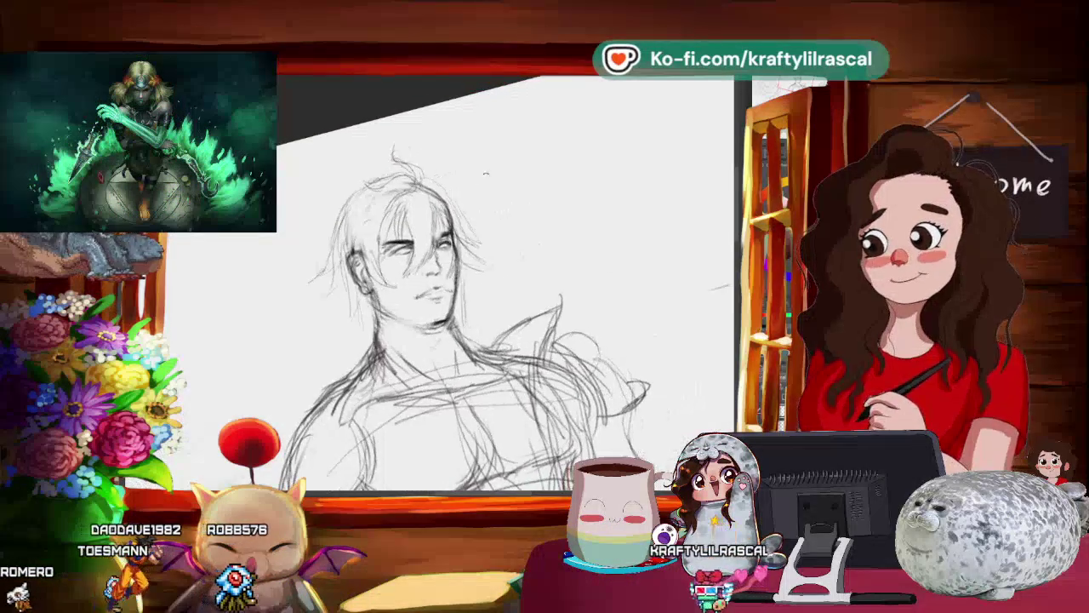
pyautogui.scroll(1, 438, 307)
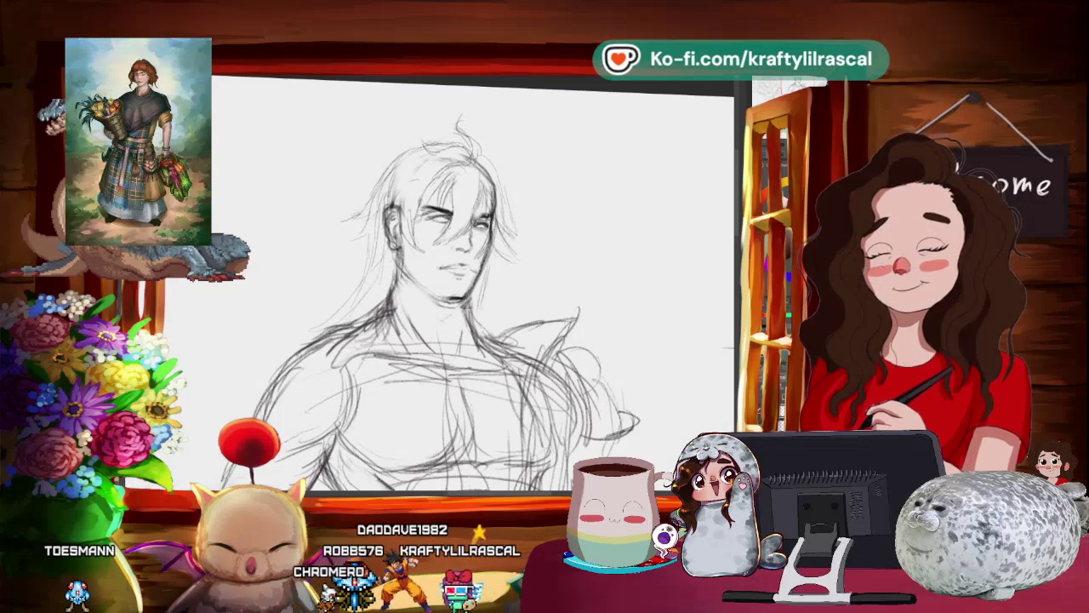
pyautogui.hotkey('ctrl', '-')
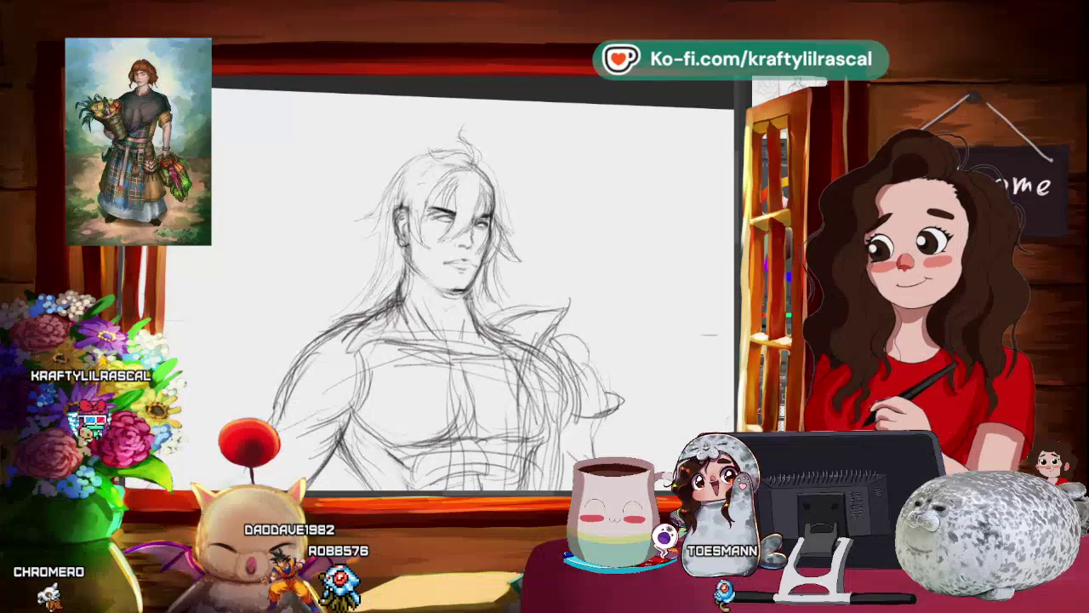
pyautogui.moveTo(468, 289)
pyautogui.mouseDown()
pyautogui.moveTo(434, 274)
pyautogui.moveTo(473, 293)
pyautogui.mouseUp()
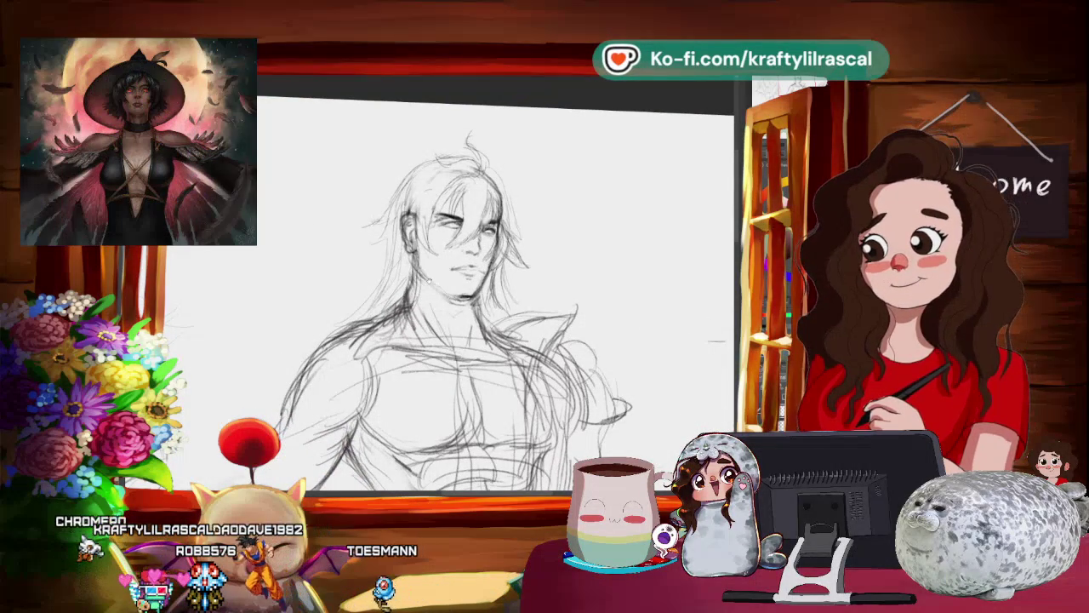
pyautogui.moveTo(460, 272); pyautogui.dragTo(485, 323)
pyautogui.scroll(2, 477, 315)
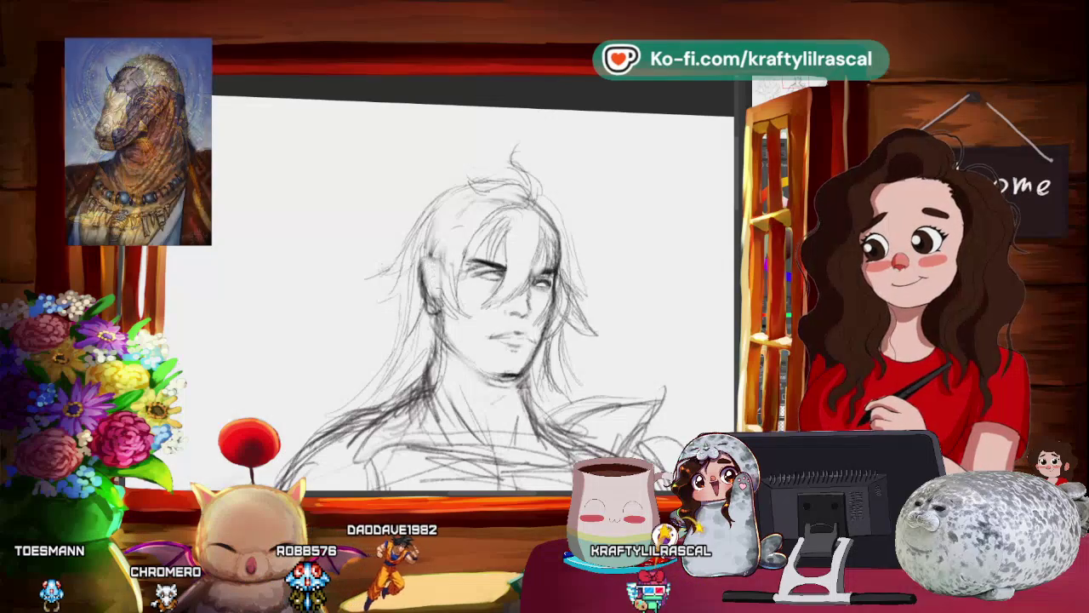
# Step: Zoom out to the upper body and side sketches and rotate the canvas view
pyautogui.scroll(-5, 473, 298)
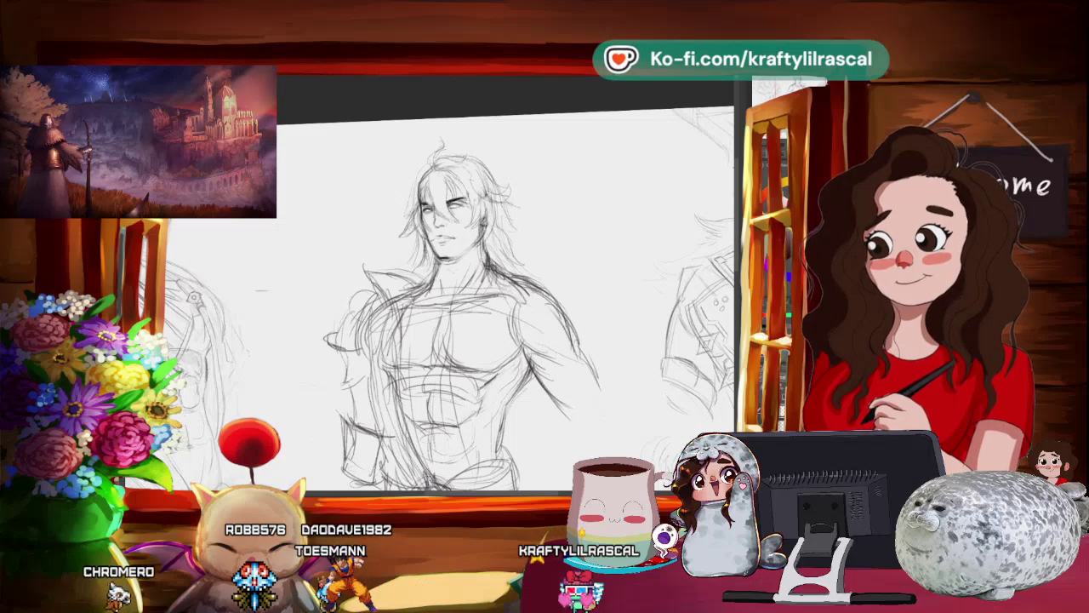
pyautogui.moveTo(459, 306); pyautogui.dragTo(502, 306)
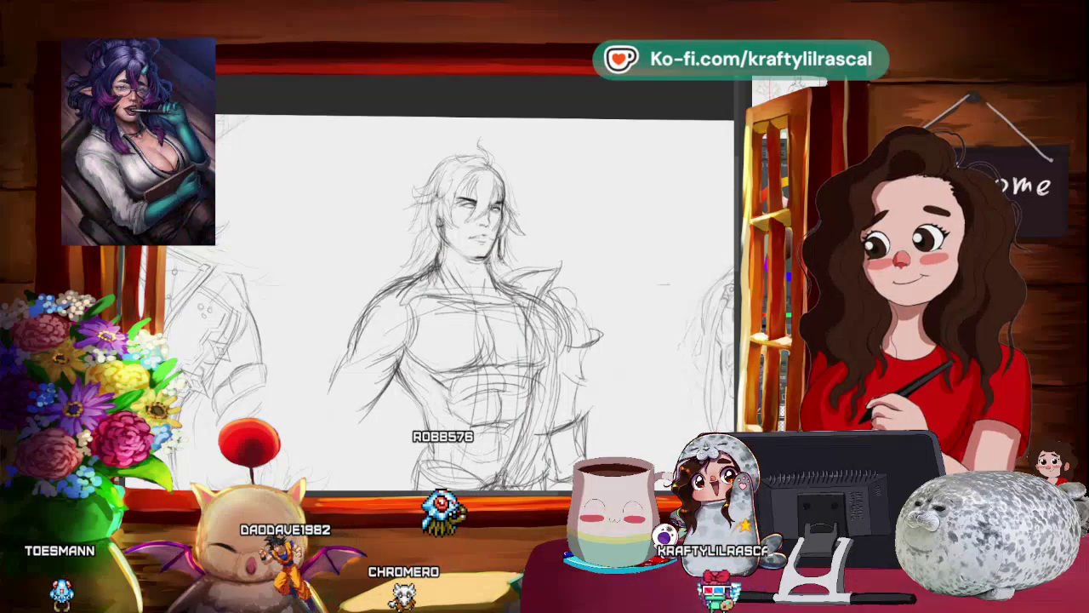
pyautogui.scroll(1, 474, 350)
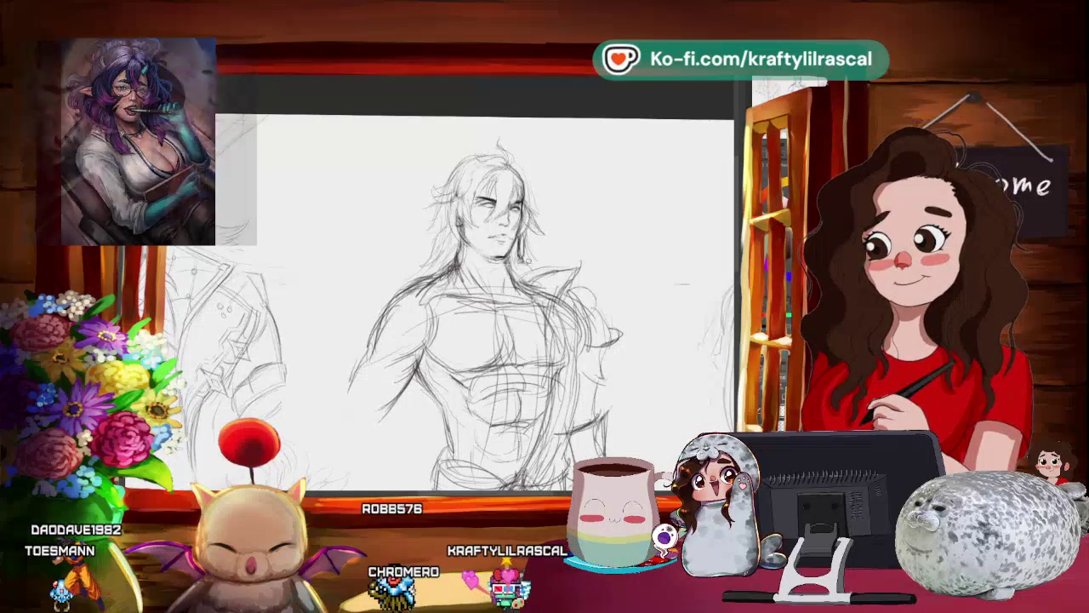
# Step: Transform a selected part of the middle man's face and confirm the change
pyautogui.rightClick(543, 274)
pyautogui.click(543, 275)
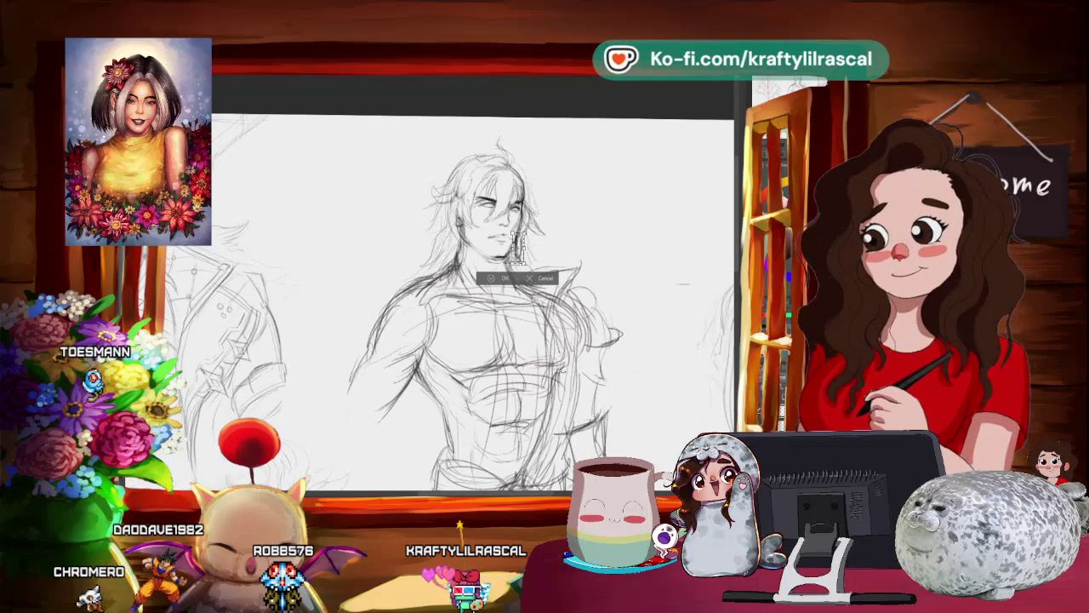
pyautogui.click(505, 279)
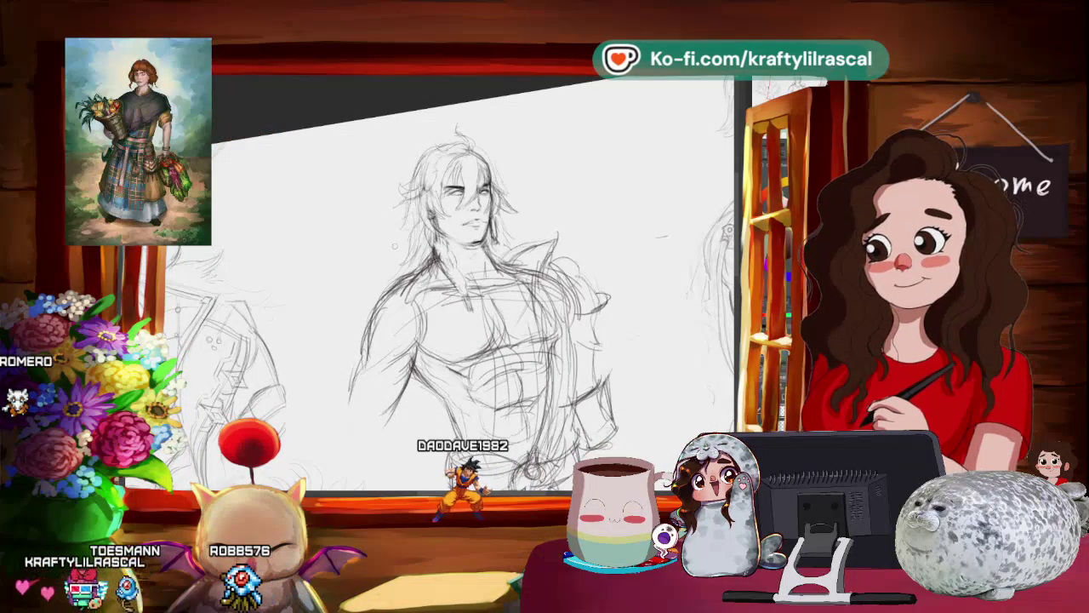
pyautogui.scroll(1, 577, 222)
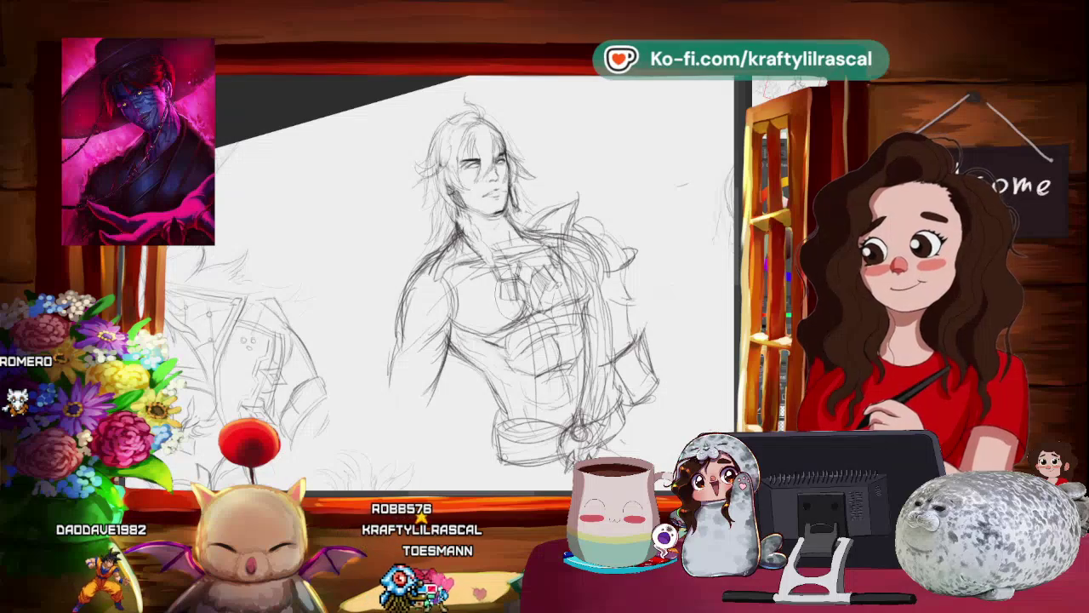
# Step: Lasso-select the middle man's chest area, transform it, and commit
pyautogui.moveTo(451, 256); pyautogui.dragTo(596, 337)
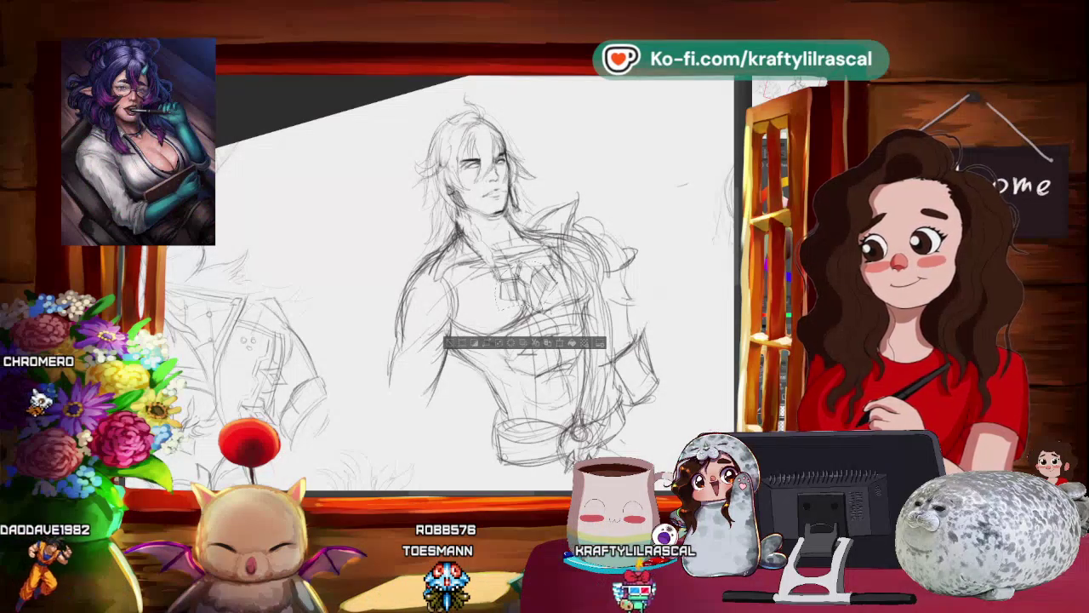
pyautogui.hotkey('ctrl', 't')
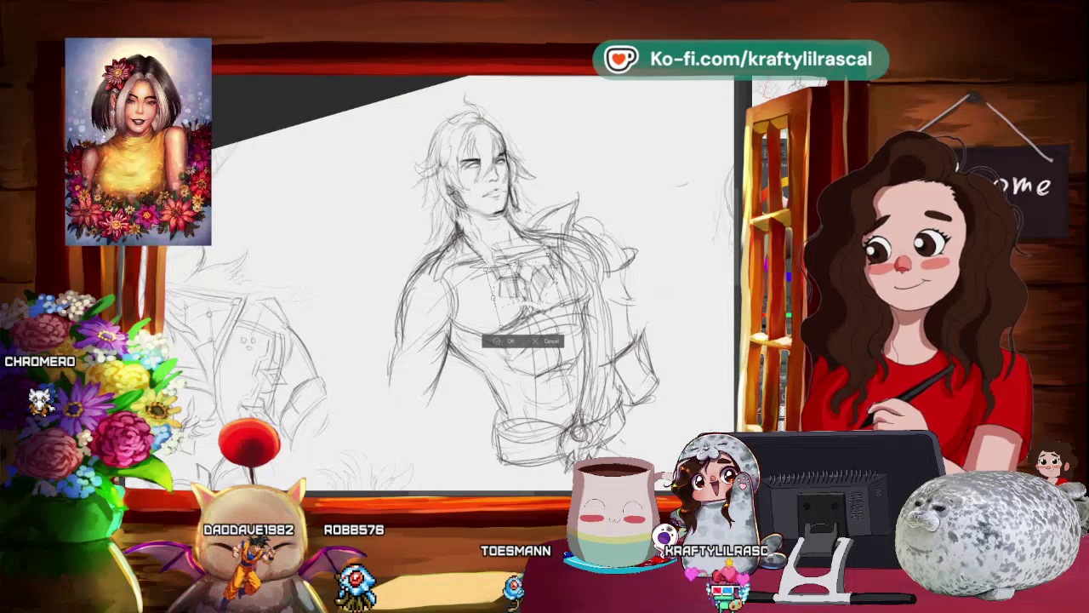
pyautogui.press('Return')
# Step: Zoom out to check the whole page, then zoom back in on the face and hair
pyautogui.scroll(-5, 448, 343)
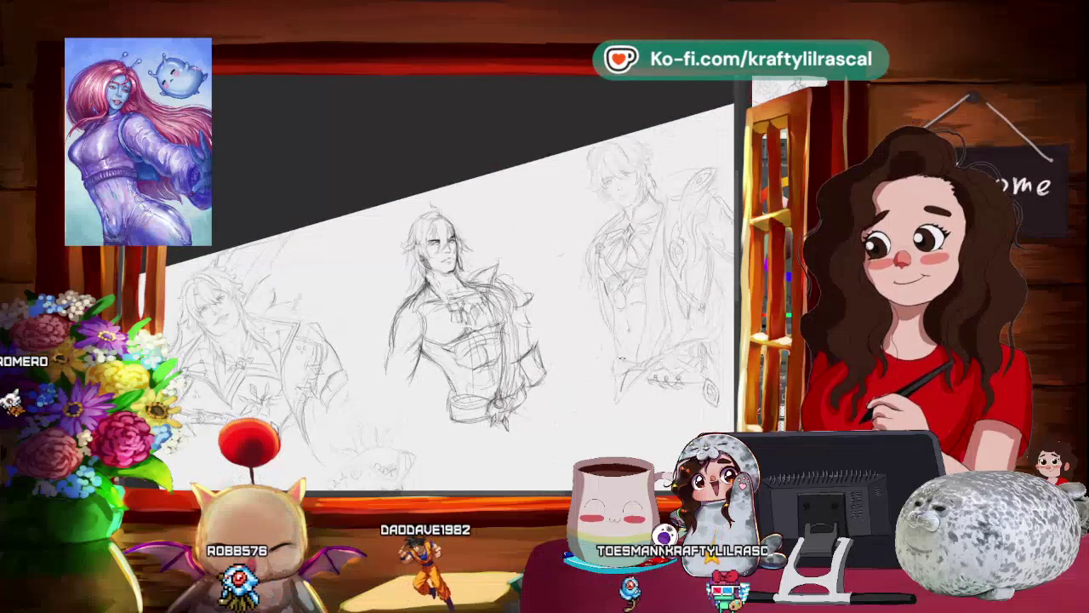
pyautogui.scroll(3, 449, 323)
pyautogui.scroll(2, 449, 323)
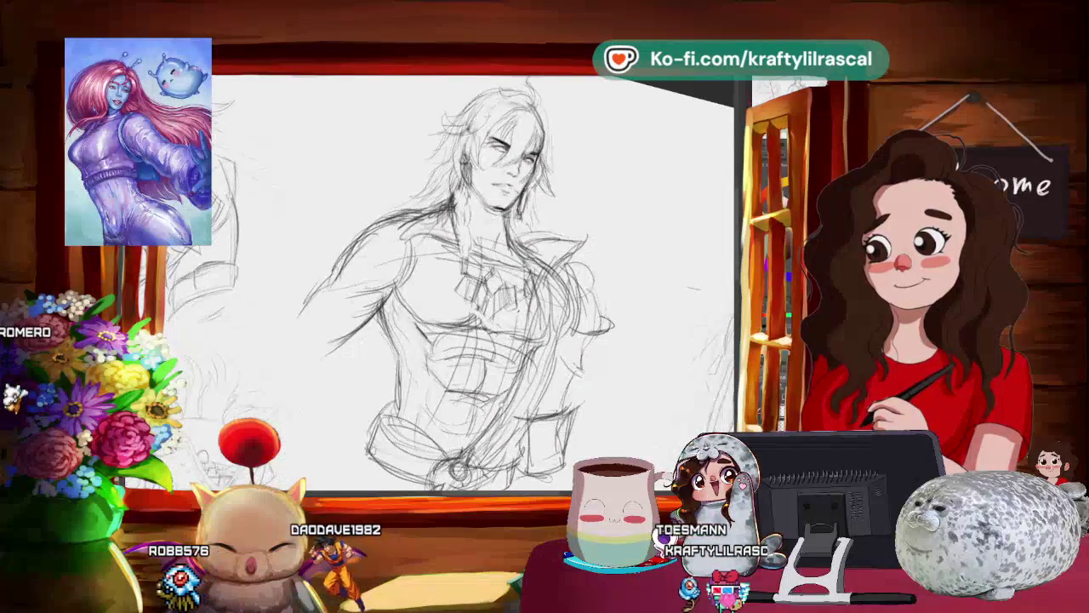
pyautogui.scroll(2, 449, 323)
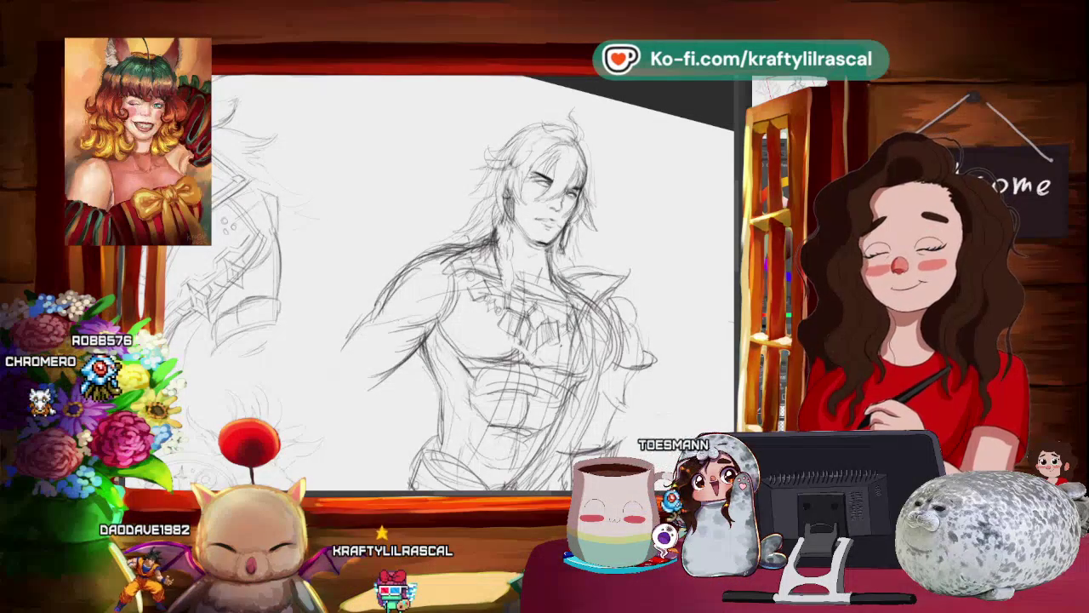
pyautogui.scroll(-3, 536, 281)
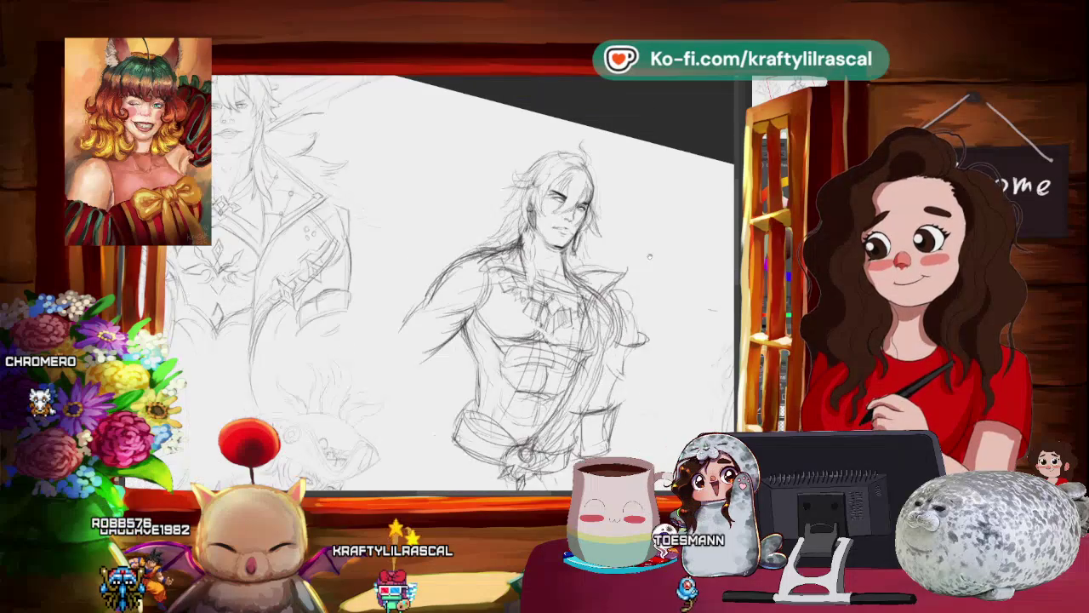
pyautogui.scroll(3, 536, 281)
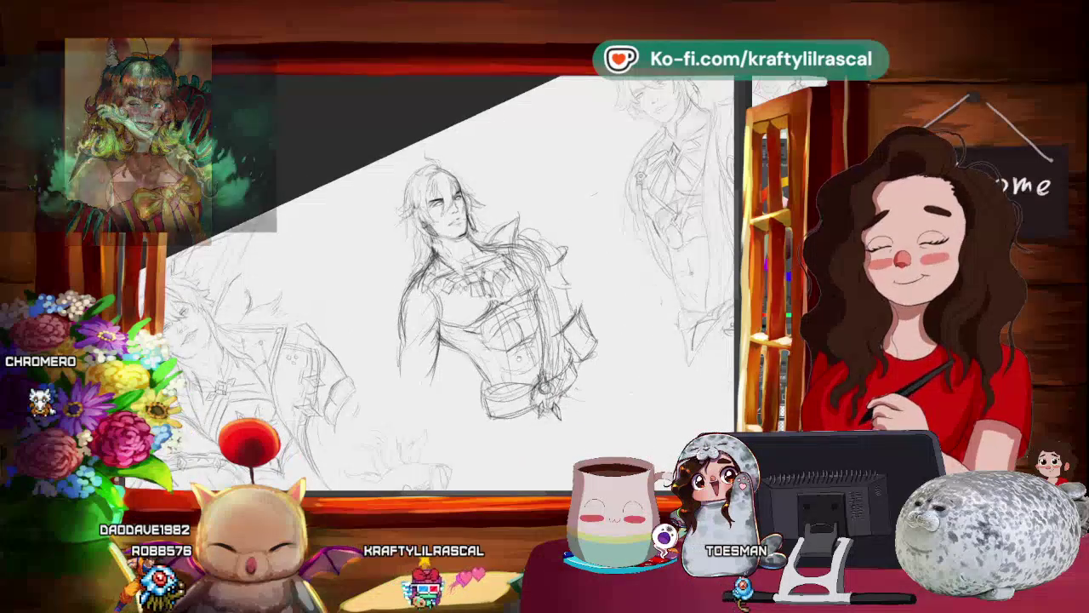
pyautogui.scroll(1, 461, 251)
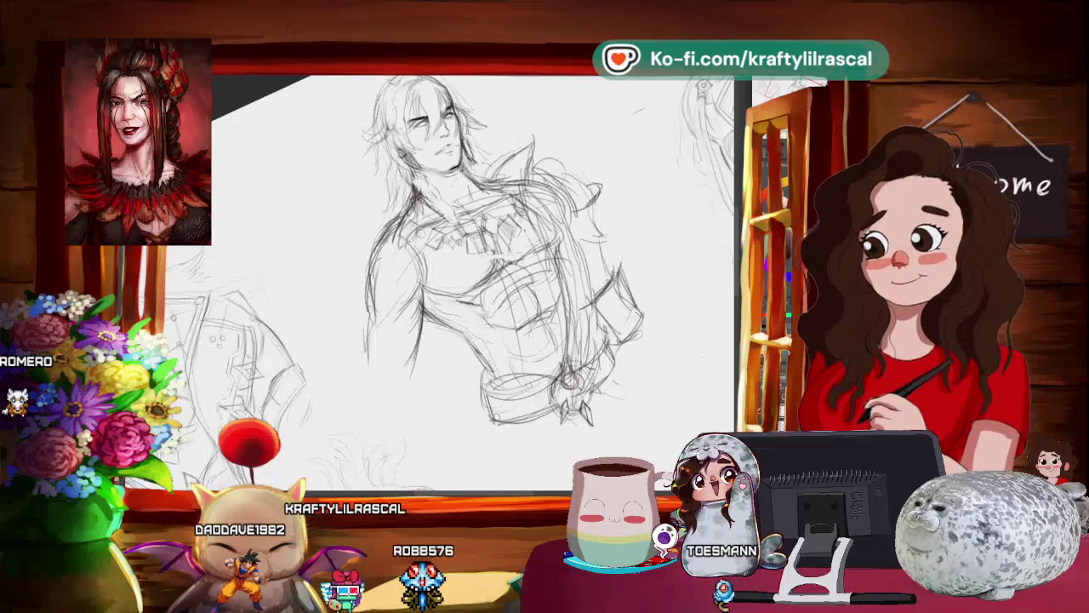
pyautogui.scroll(2, 510, 255)
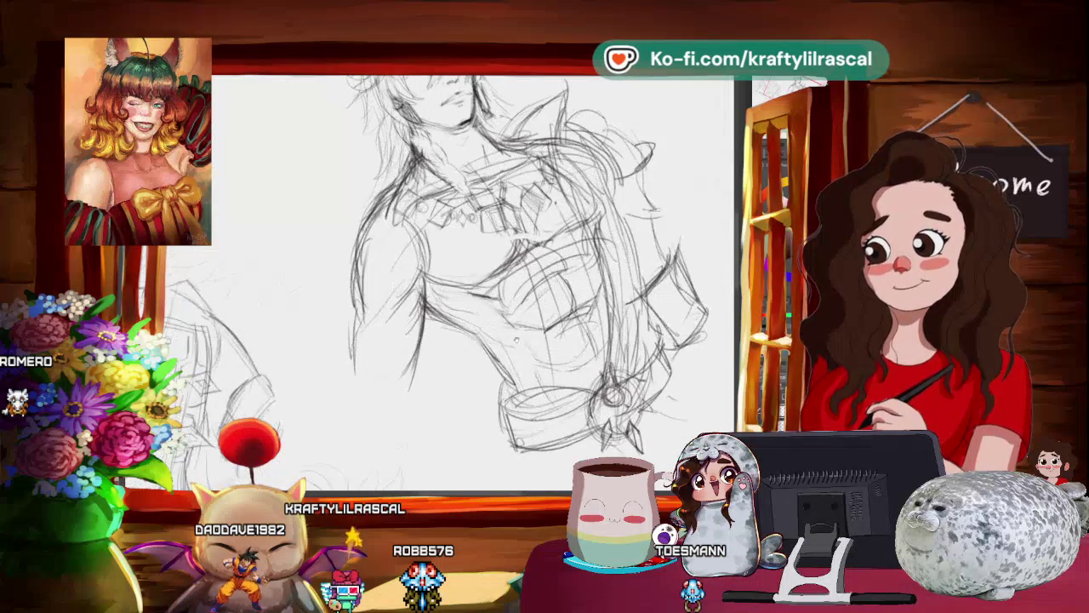
# Step: Zoom in close on the middle man's eye
pyautogui.scroll(3, 469, 280)
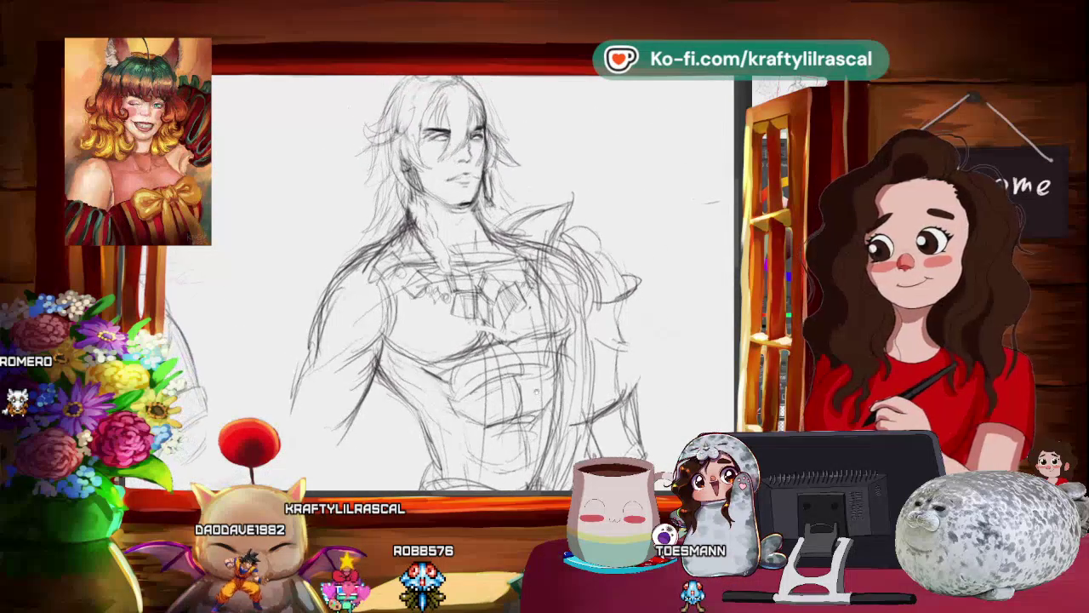
pyautogui.scroll(2, 451, 280)
pyautogui.scroll(2, 434, 281)
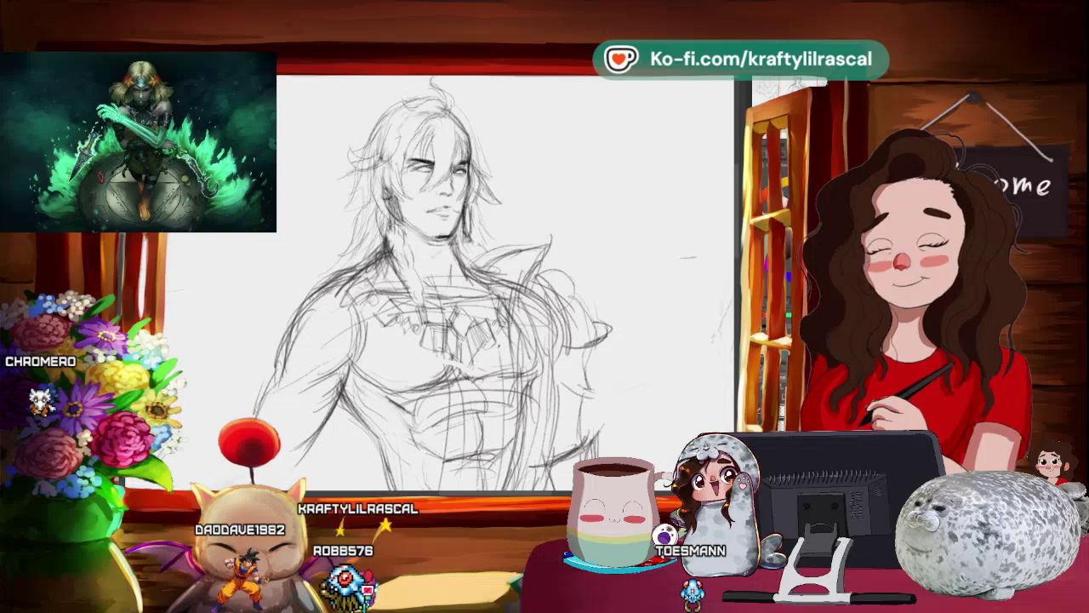
pyautogui.scroll(-3, 585, 148)
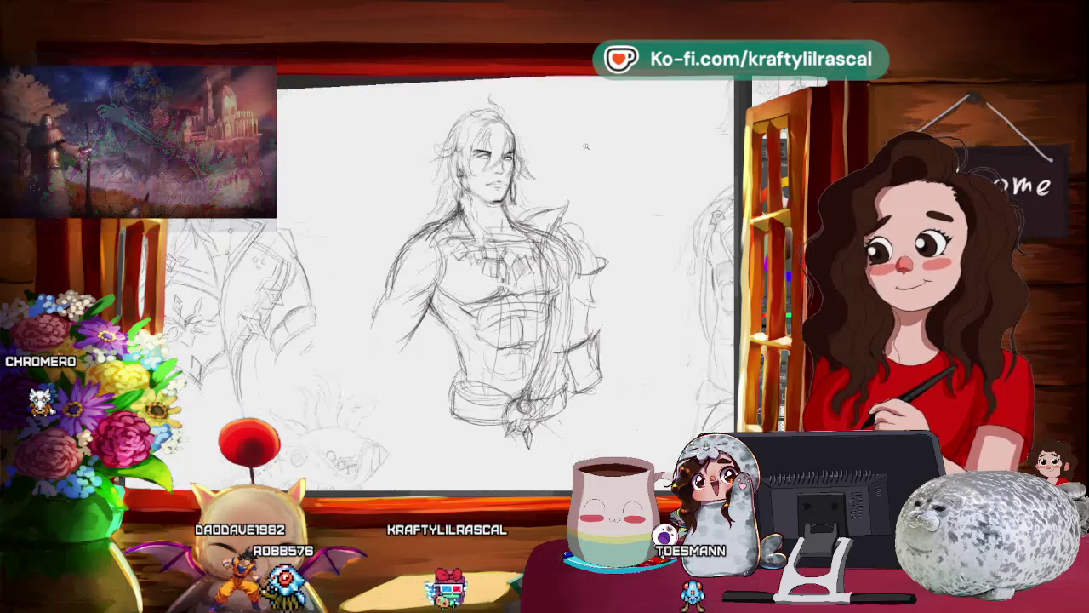
pyautogui.scroll(2, 585, 148)
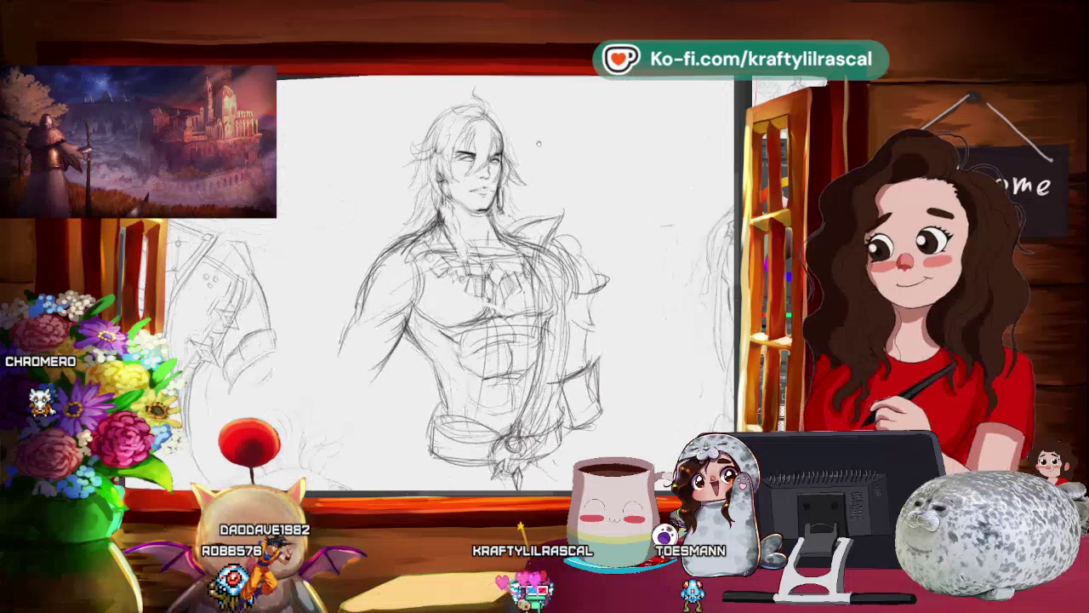
pyautogui.scroll(2, 585, 148)
pyautogui.scroll(1, 586, 147)
pyautogui.scroll(1, 586, 148)
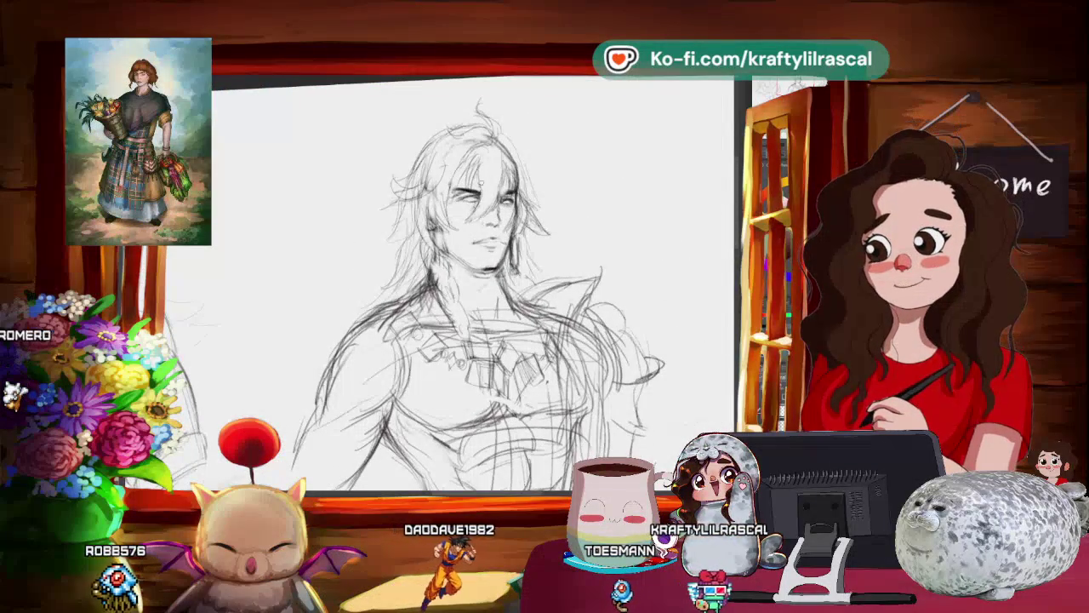
# Step: Lasso-select the eye and transform it twice to move and scale it into place
pyautogui.moveTo(451, 183); pyautogui.dragTo(482, 210)
pyautogui.hotkey('ctrl', 't')
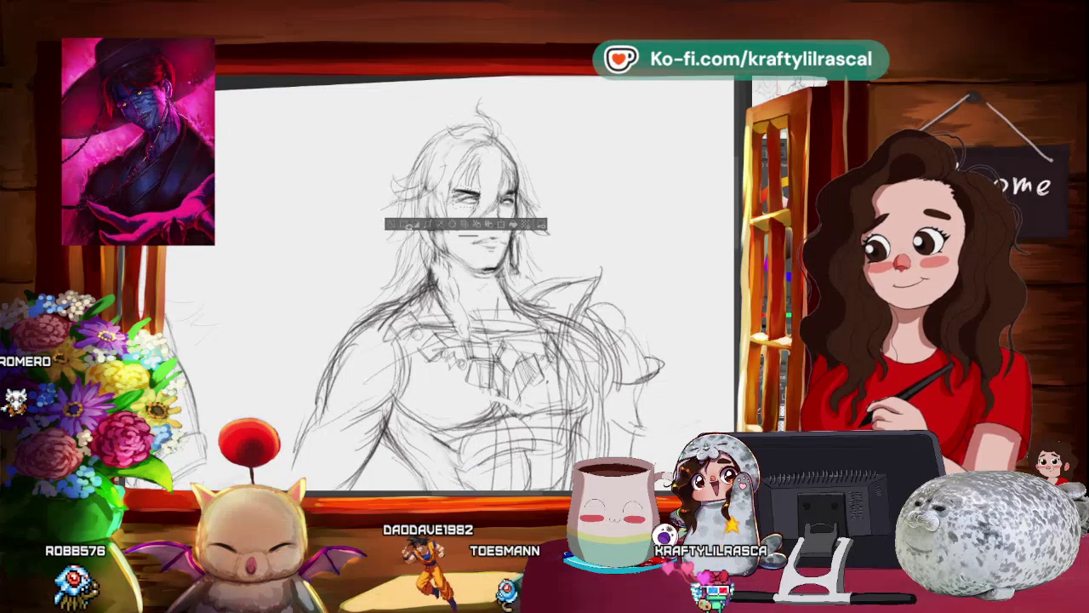
pyautogui.press('Return')
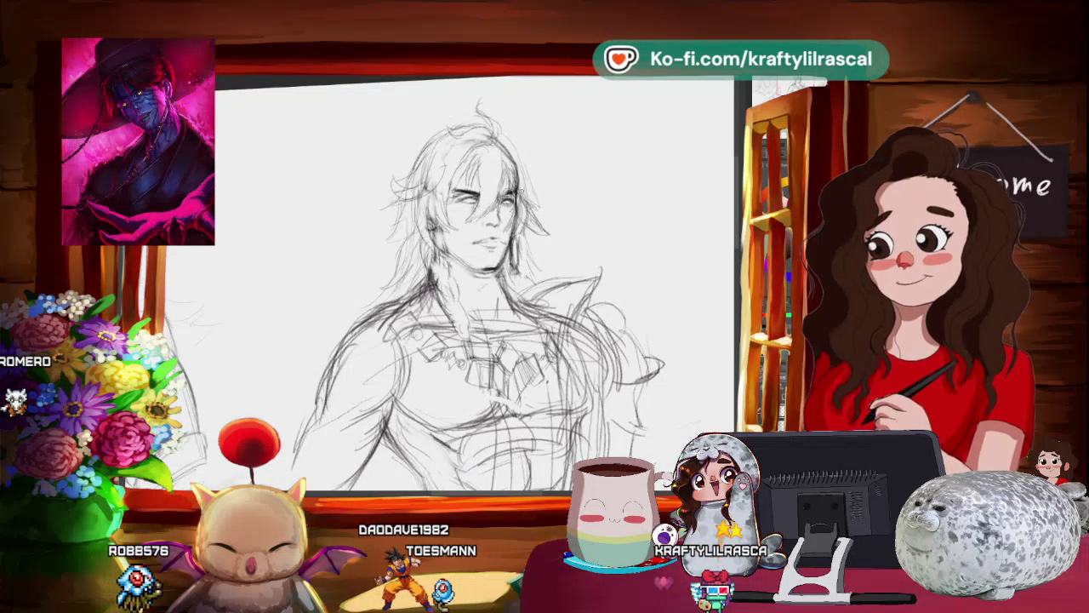
pyautogui.hotkey('ctrl', 't')
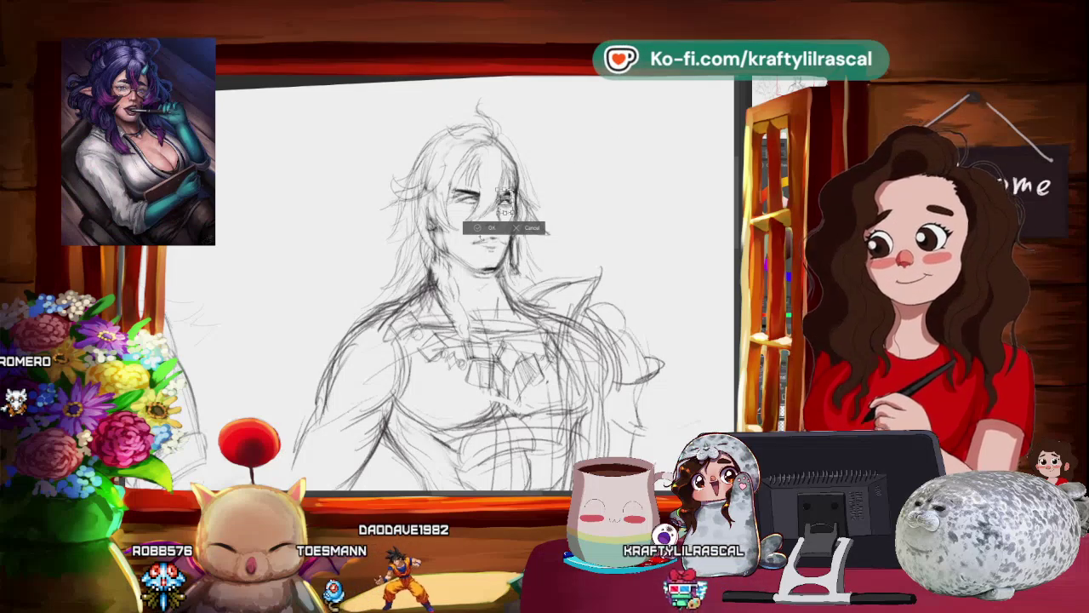
pyautogui.hotkey('ctrl', 'd')
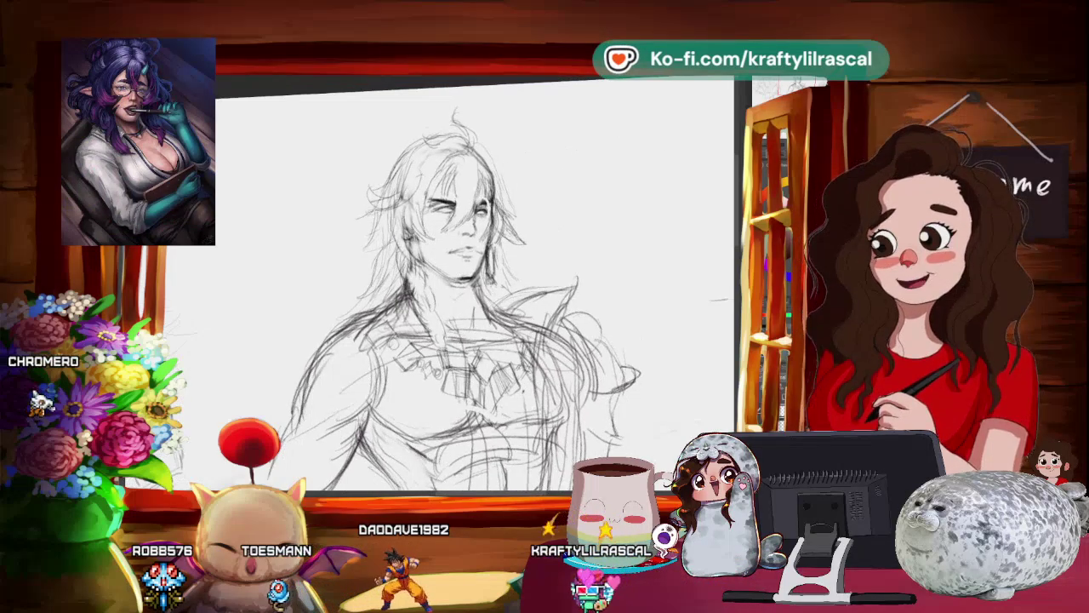
pyautogui.scroll(2, 477, 298)
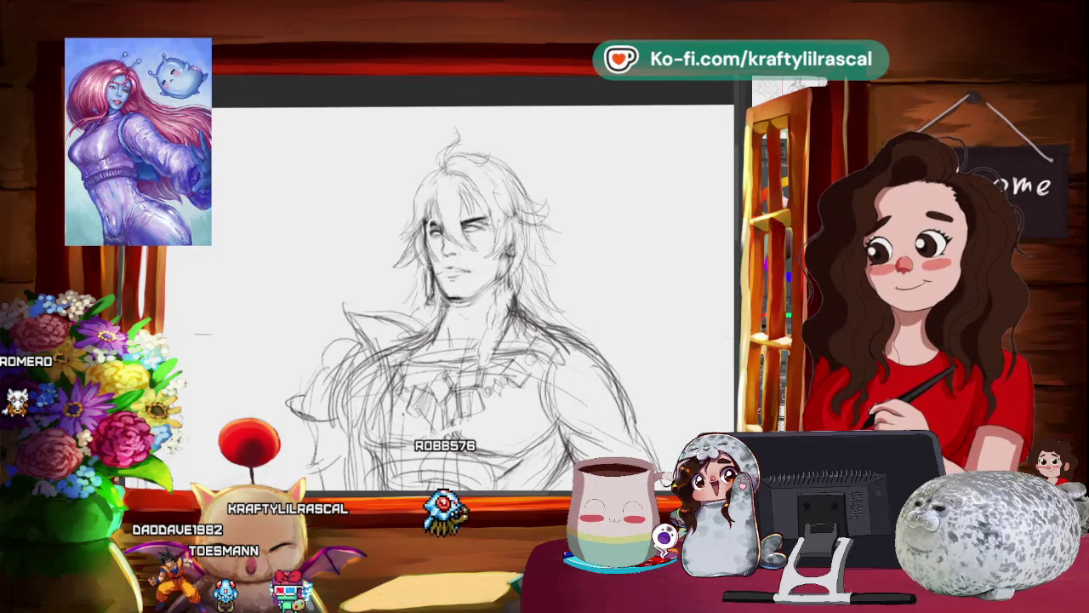
pyautogui.scroll(-5, 473, 298)
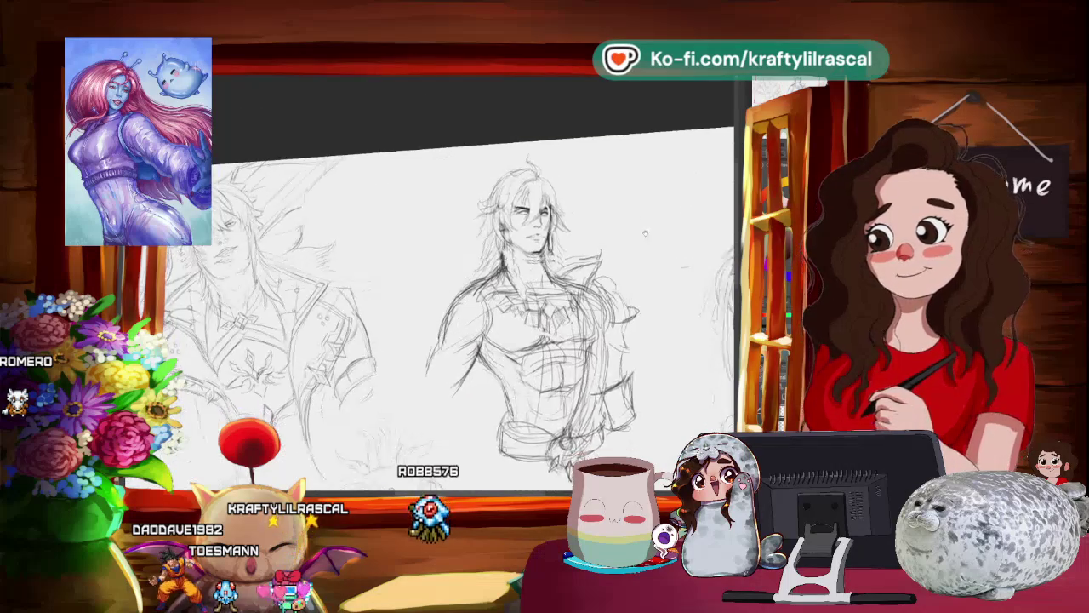
# Step: Zoom in closely on the middle long-haired man's sketch
pyautogui.scroll(2, 472, 298)
pyautogui.scroll(2, 472, 298)
pyautogui.scroll(1, 472, 298)
pyautogui.scroll(1, 472, 298)
pyautogui.scroll(1, 472, 298)
pyautogui.scroll(1, 472, 298)
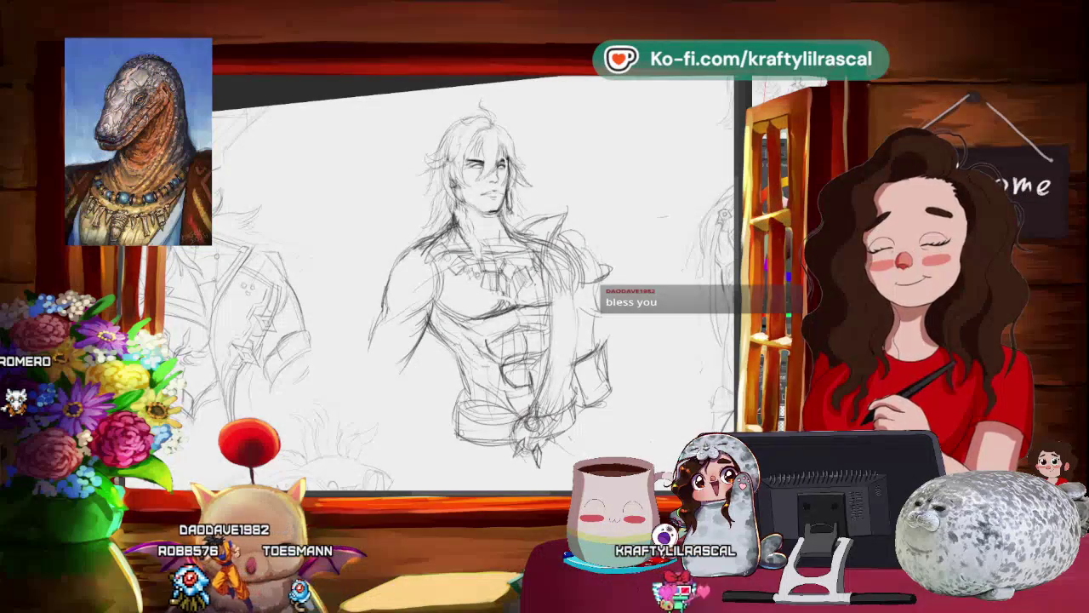
# Step: Zoom out to view the full page of four character sketches
pyautogui.scroll(-2, 653, 358)
pyautogui.scroll(1, 653, 357)
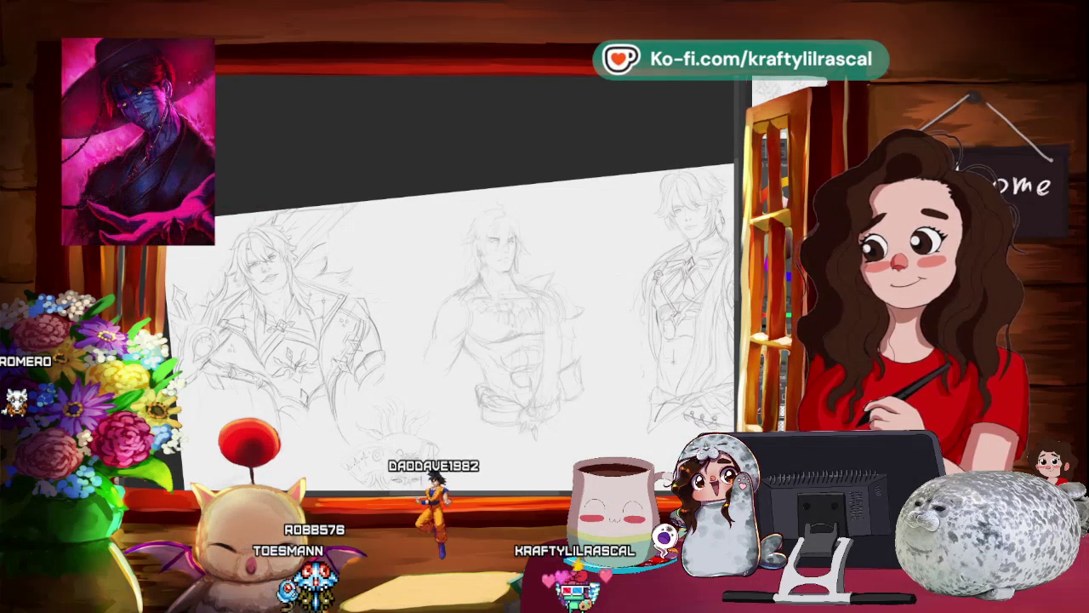
# Step: Draw a long hair strand left of the man's head, undoing and redrawing it once
pyautogui.scroll(3, 552, 282)
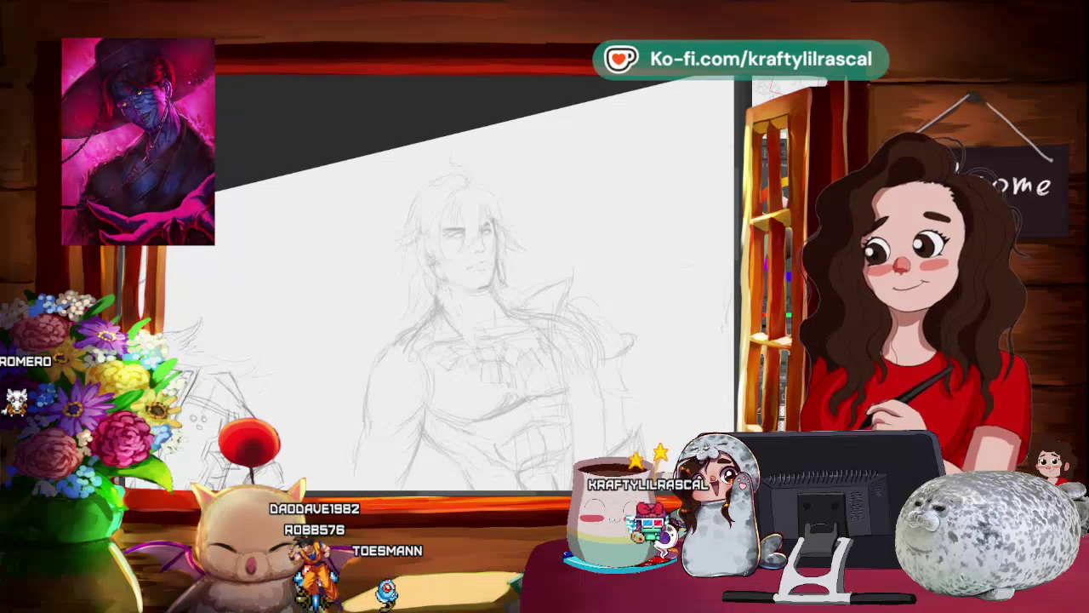
pyautogui.moveTo(358, 211); pyautogui.dragTo(321, 271)
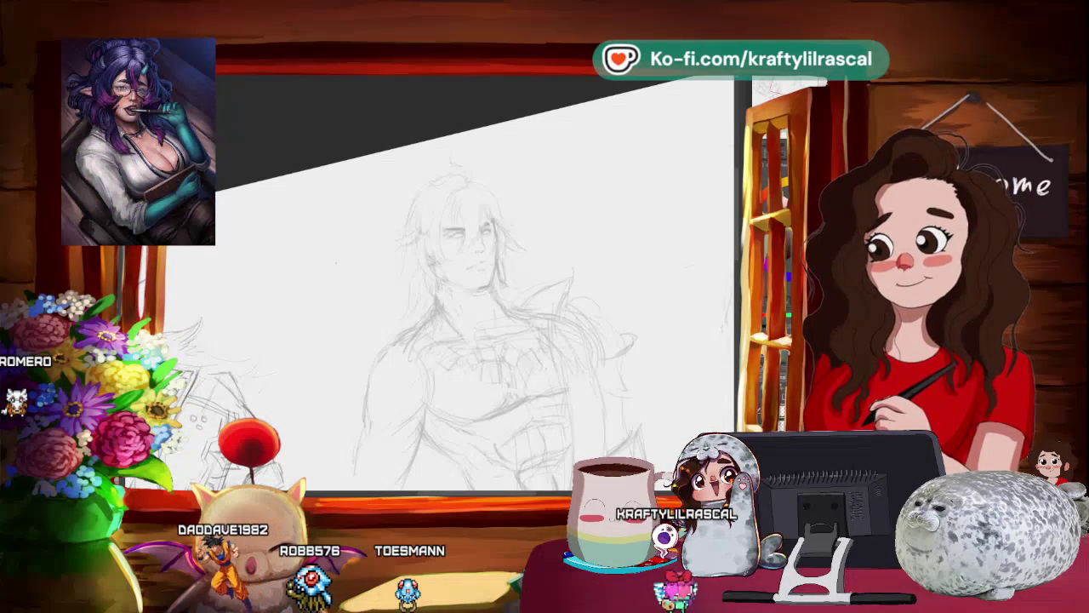
pyautogui.moveTo(371, 217); pyautogui.dragTo(307, 332)
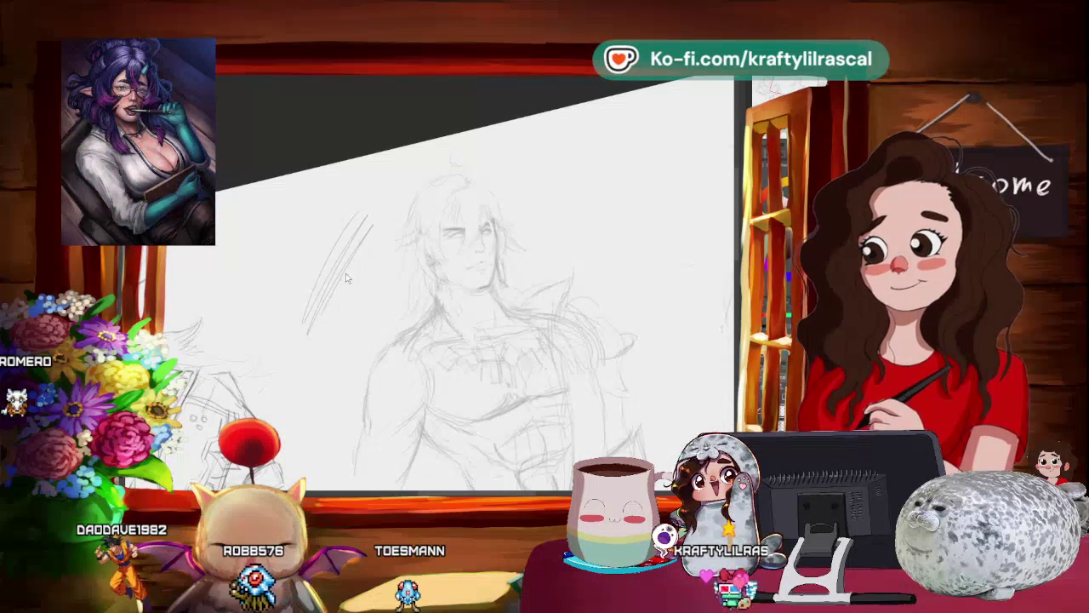
pyautogui.hotkey('ctrl', 'z')
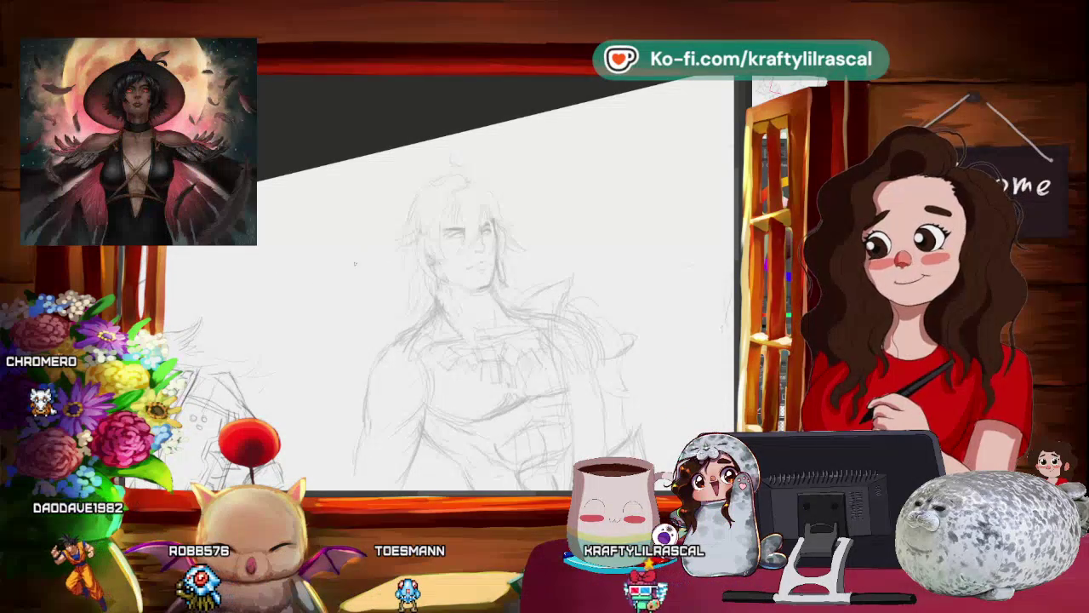
pyautogui.moveTo(400, 227); pyautogui.dragTo(320, 322)
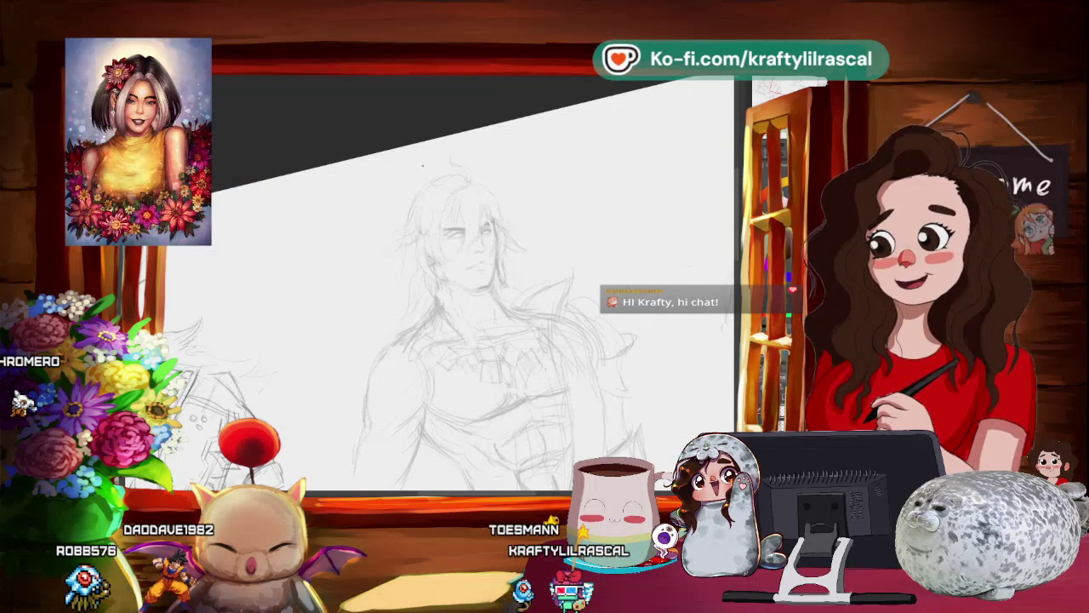
# Step: Rotate the canvas to a comfortable angle for working on the face
pyautogui.moveTo(422, 165)
pyautogui.mouseDown()
pyautogui.moveTo(544, 362)
pyautogui.moveTo(545, 326)
pyautogui.mouseUp()
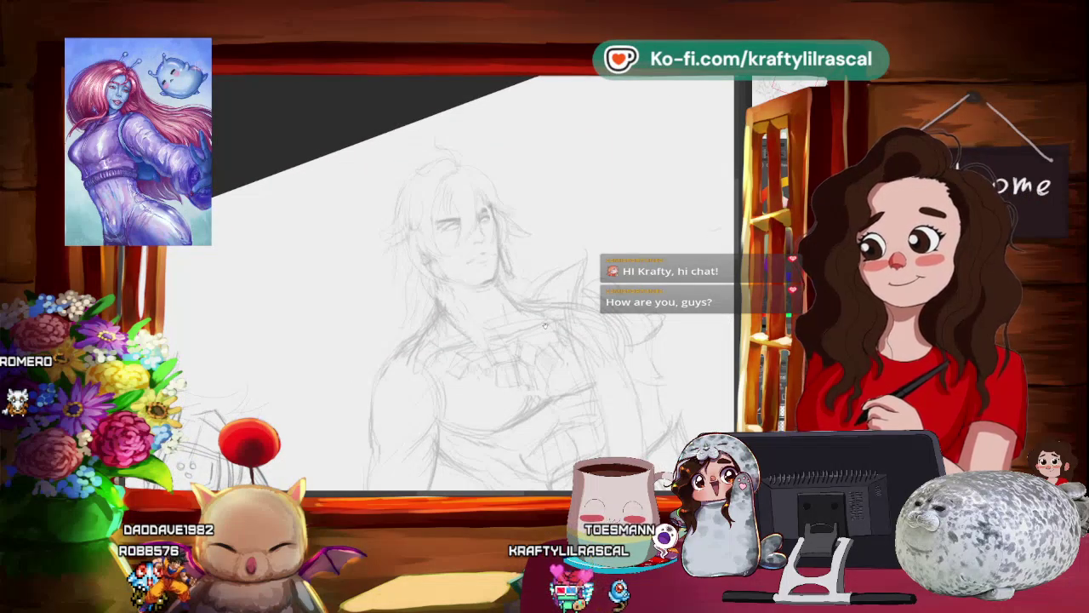
pyautogui.moveTo(545, 325)
pyautogui.mouseDown()
pyautogui.moveTo(539, 231)
pyautogui.moveTo(425, 280)
pyautogui.mouseUp()
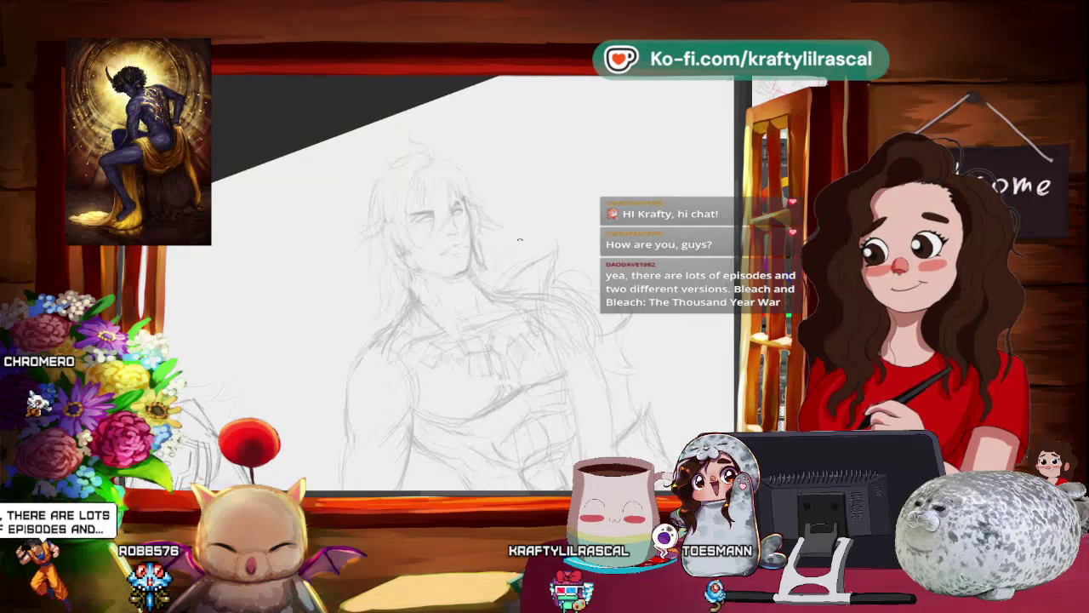
pyautogui.moveTo(346, 243); pyautogui.dragTo(475, 295)
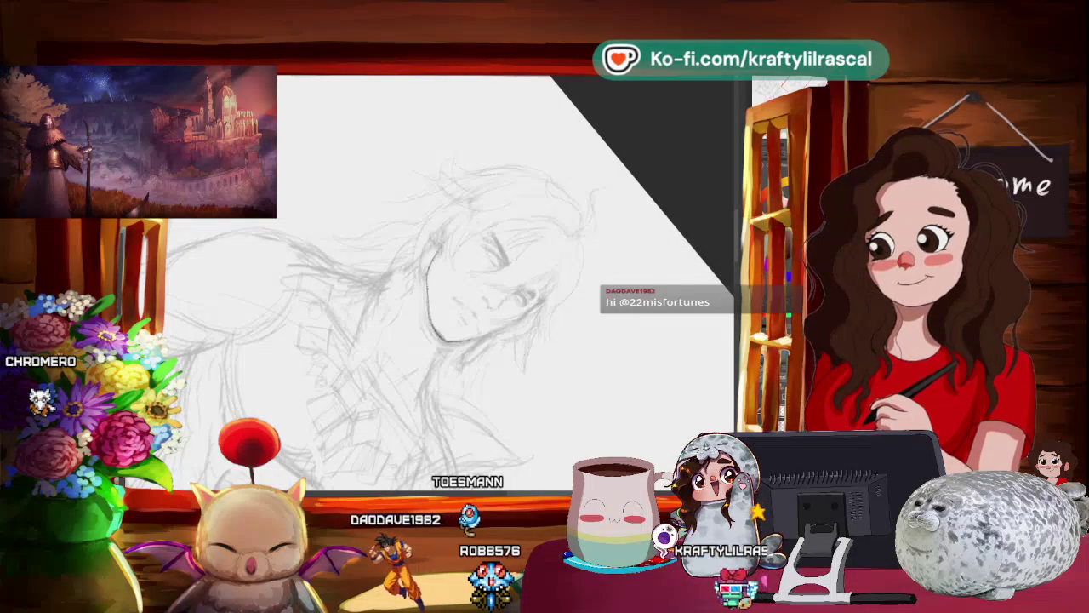
# Step: Pan the view to centre the long-haired man's face
pyautogui.moveTo(597, 116)
pyautogui.mouseDown()
pyautogui.moveTo(554, 116)
pyautogui.moveTo(562, 256)
pyautogui.mouseUp()
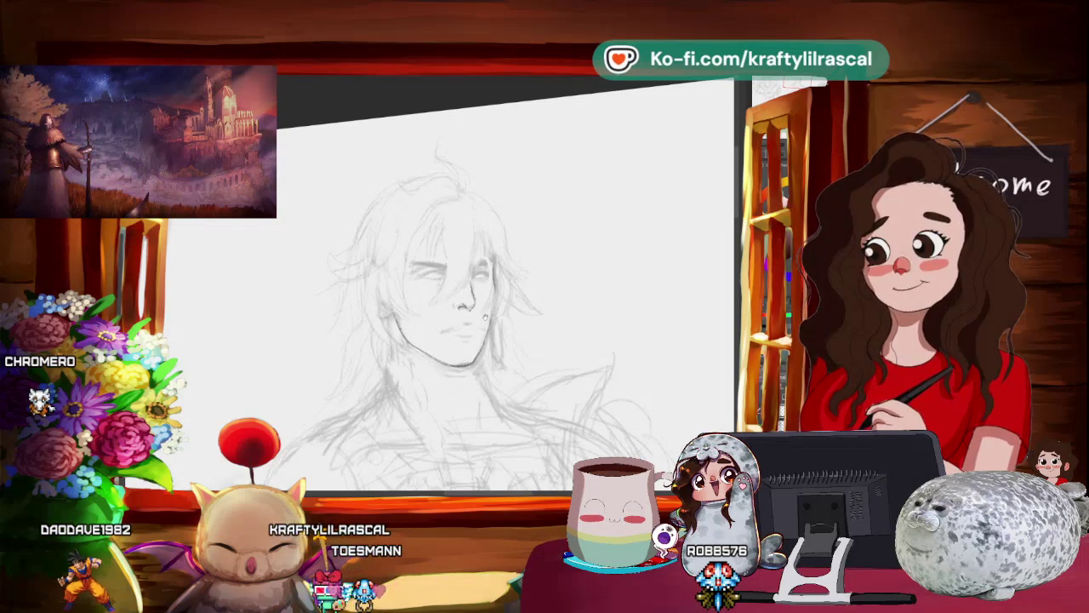
# Step: Rotate and pan the canvas until the man's face sits upright at a working angle
pyautogui.scroll(2, 451, 290)
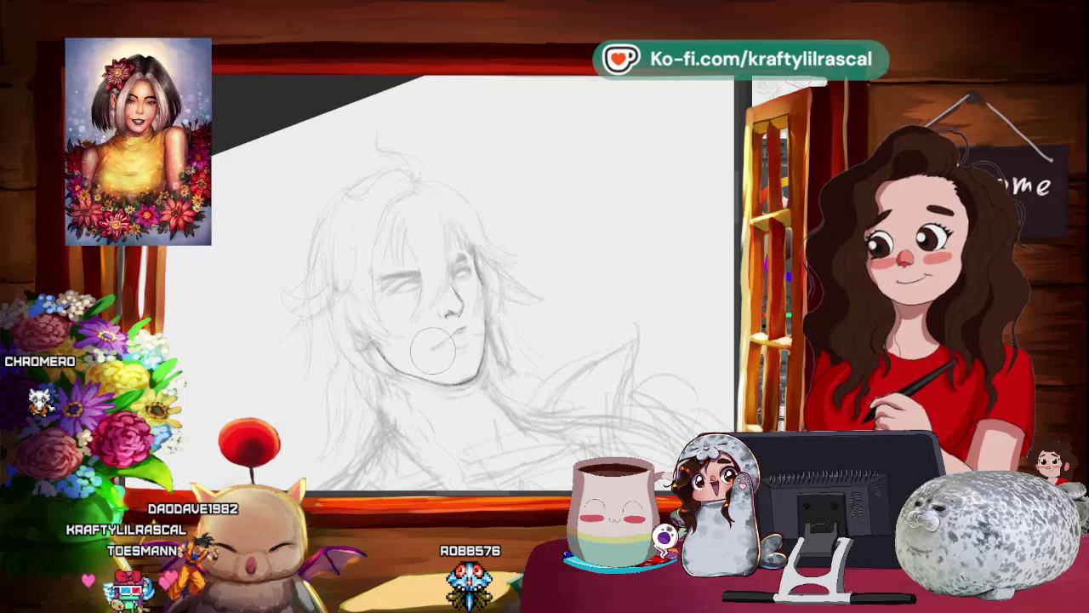
pyautogui.moveTo(436, 345)
pyautogui.mouseDown()
pyautogui.moveTo(506, 326)
pyautogui.moveTo(523, 308)
pyautogui.mouseUp()
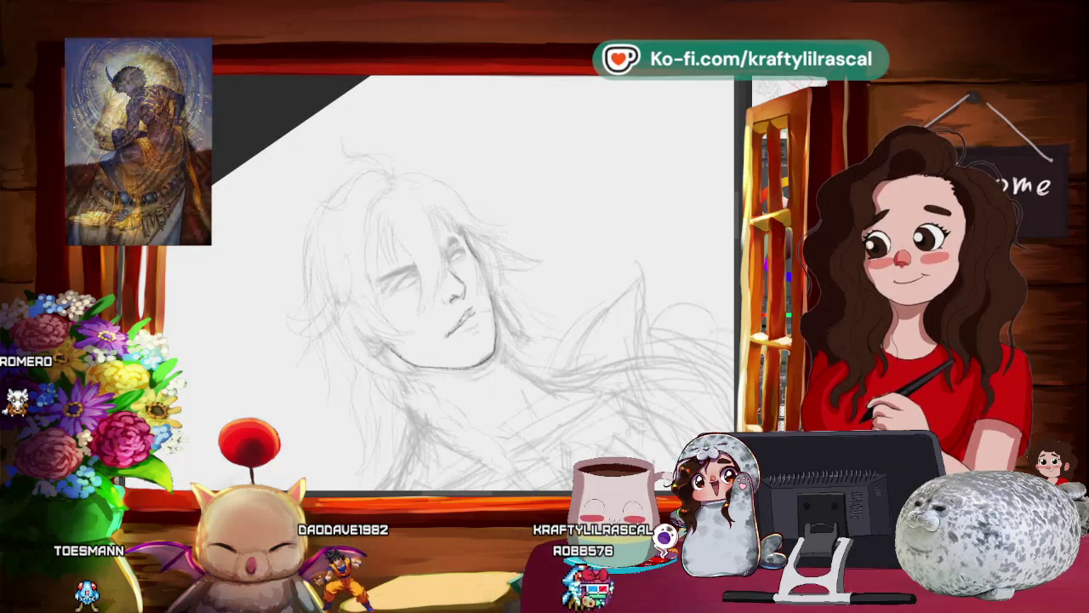
pyautogui.moveTo(540, 310); pyautogui.dragTo(536, 423)
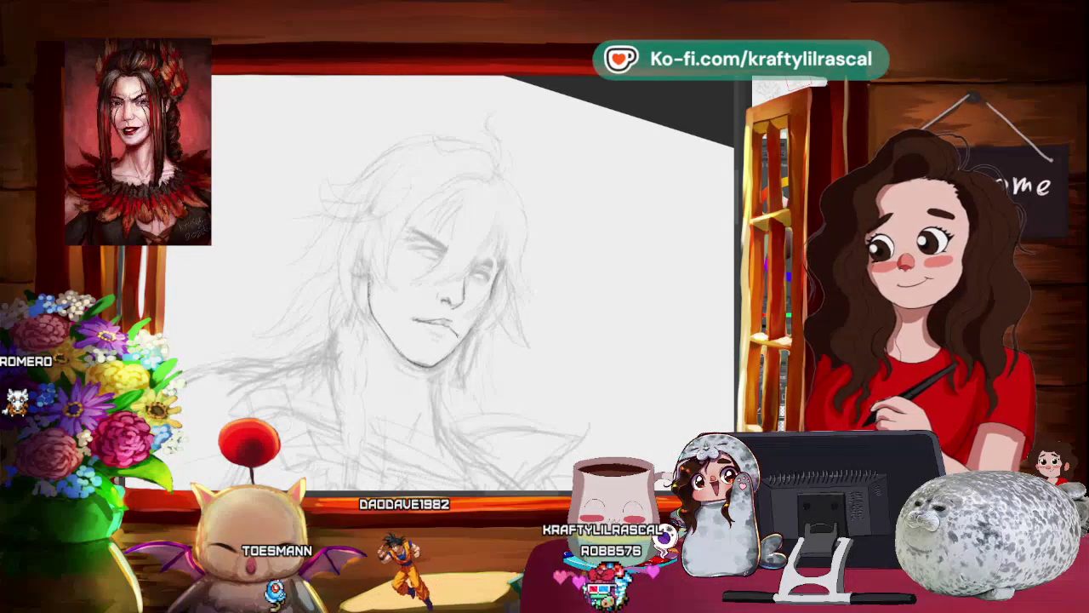
pyautogui.moveTo(557, 262)
pyautogui.mouseDown()
pyautogui.moveTo(549, 343)
pyautogui.moveTo(433, 212)
pyautogui.mouseUp()
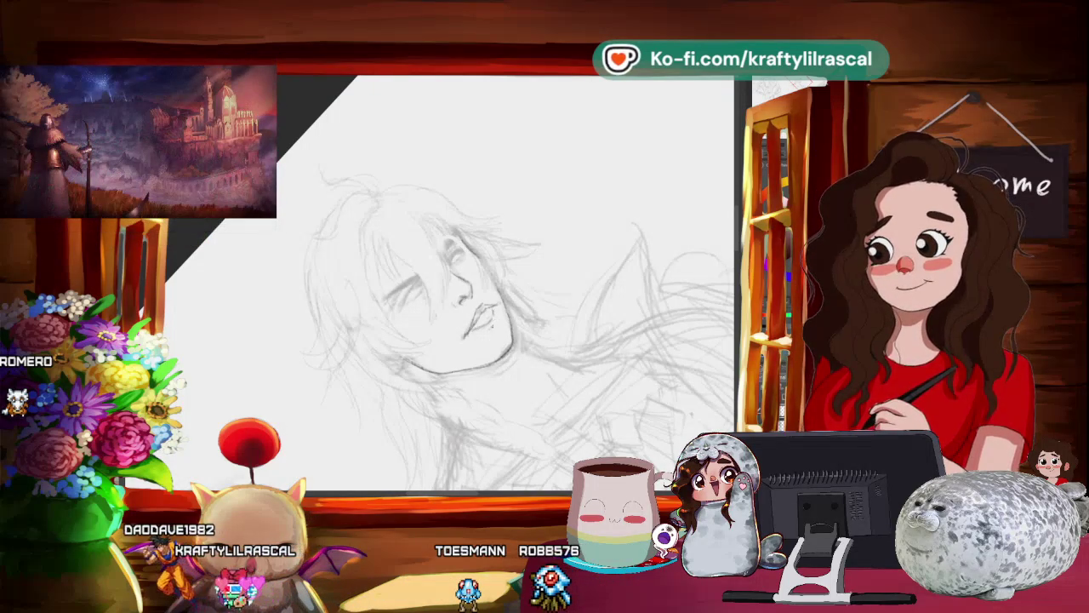
pyautogui.moveTo(633, 338)
pyautogui.mouseDown()
pyautogui.moveTo(582, 354)
pyautogui.moveTo(553, 346)
pyautogui.moveTo(535, 405)
pyautogui.moveTo(560, 409)
pyautogui.moveTo(572, 239)
pyautogui.mouseUp()
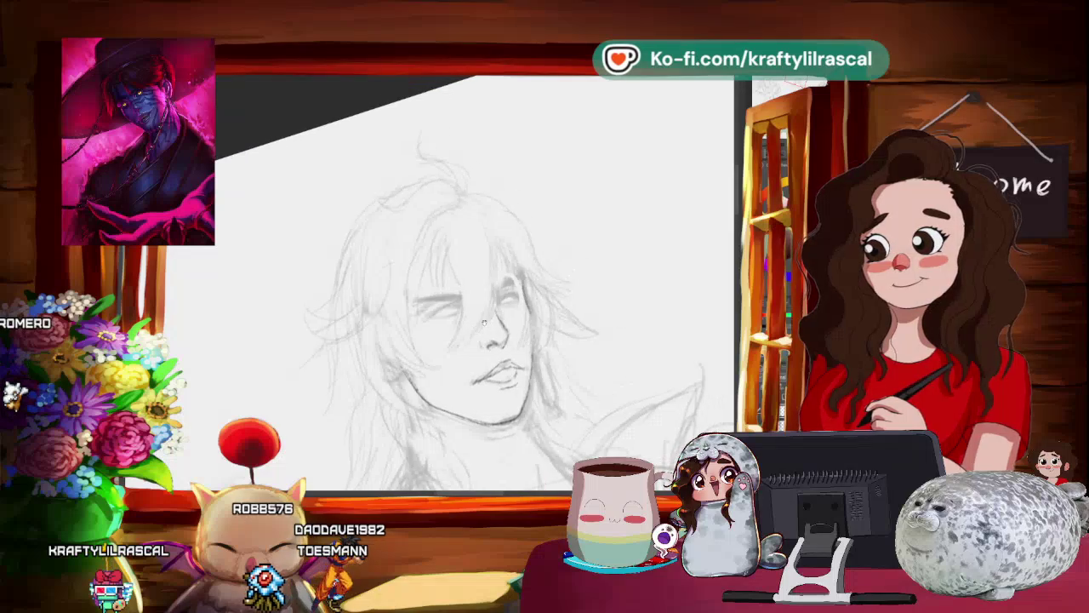
pyautogui.moveTo(516, 308); pyautogui.dragTo(236, 302)
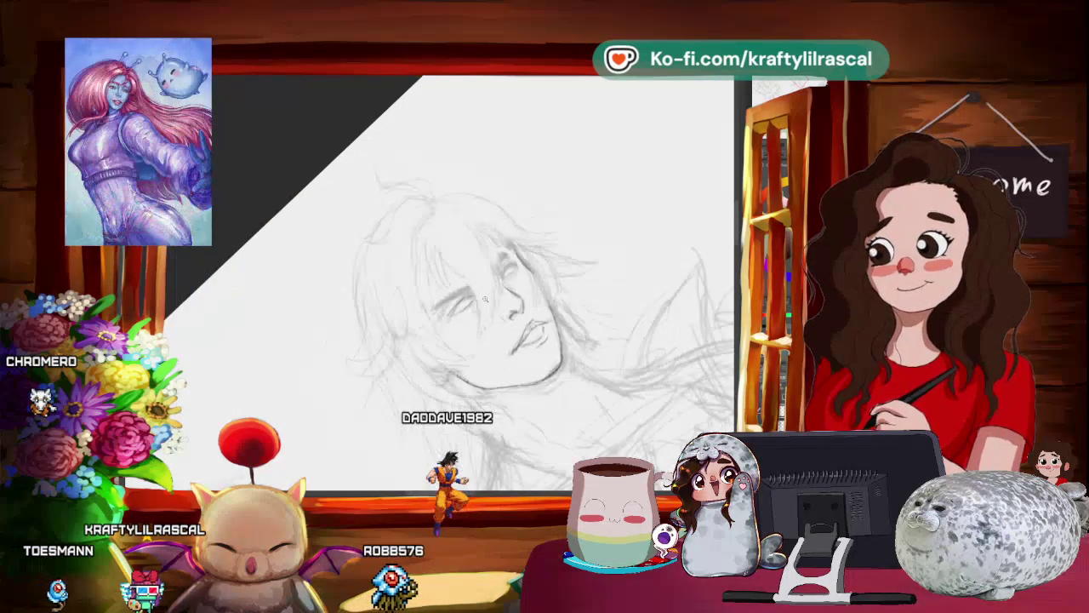
# Step: Reset the canvas rotation with Ctrl+0 and zoom in closely on the man's face
pyautogui.scroll(-3, 476, 323)
pyautogui.hotkey('ctrl', '0')
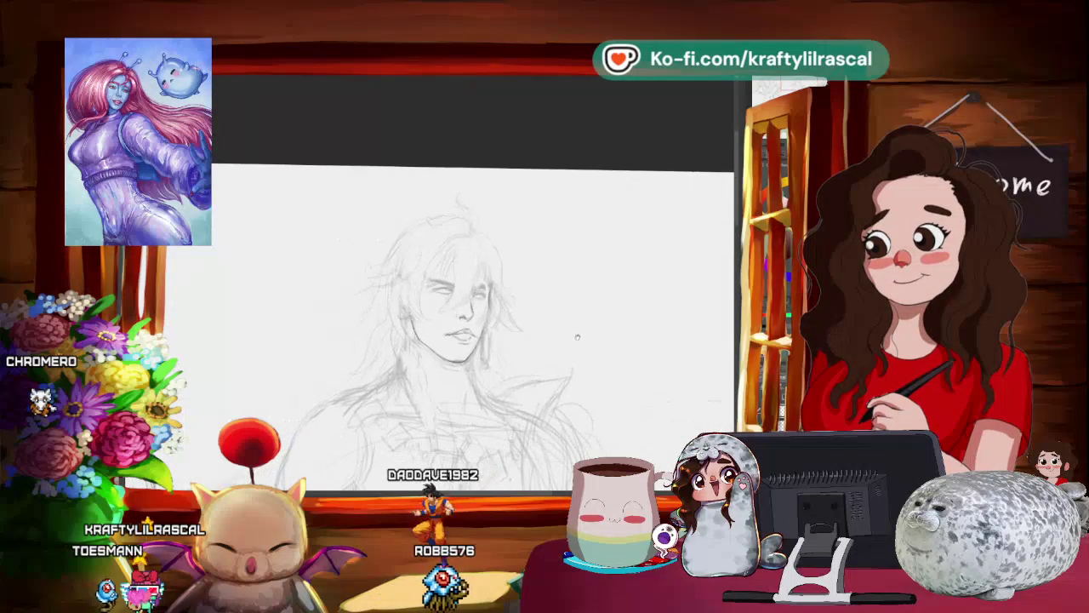
pyautogui.click(511, 325)
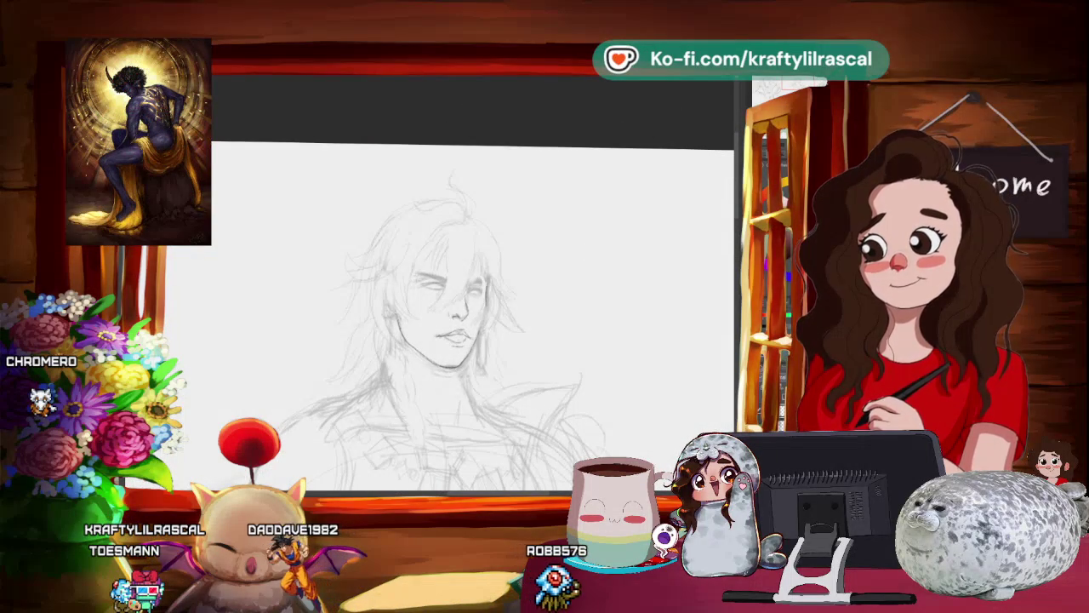
pyautogui.click(417, 269)
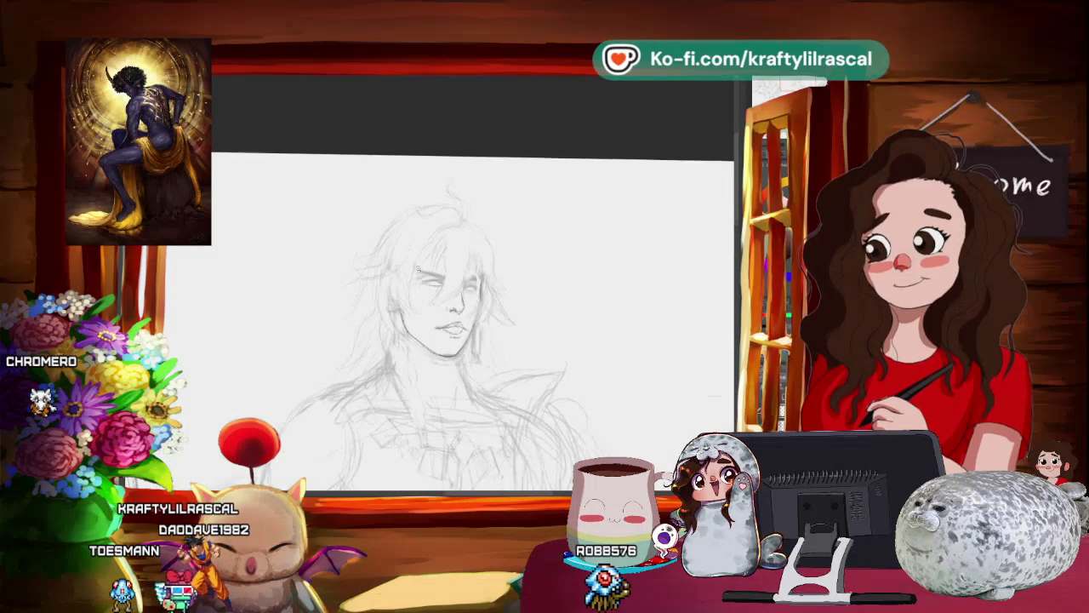
pyautogui.click(418, 269)
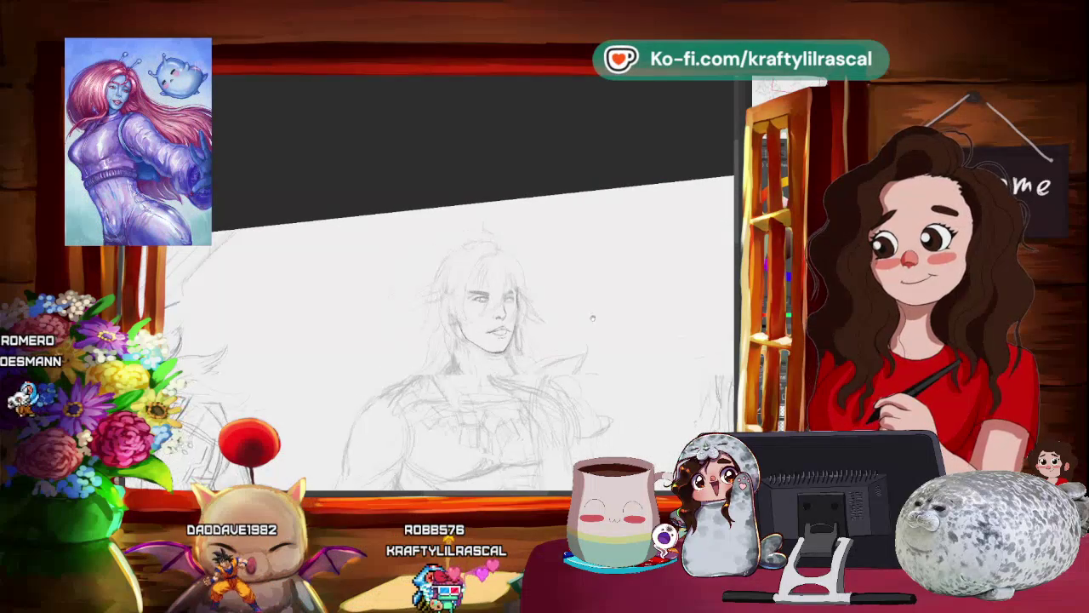
pyautogui.moveTo(538, 344); pyautogui.dragTo(576, 294)
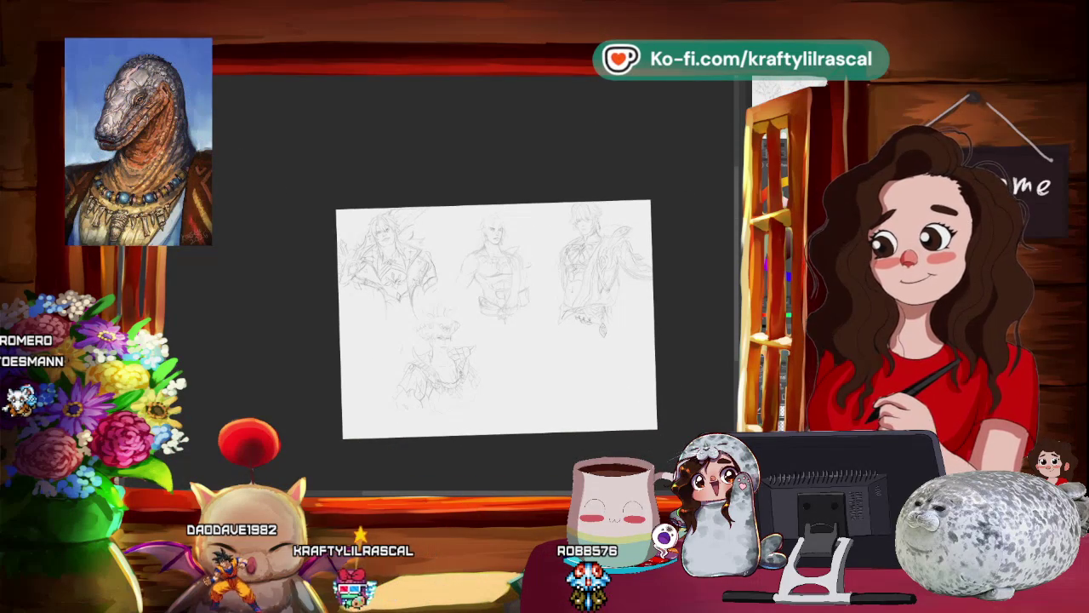
# Step: Free Transform the middle sketch, dragging its bottom-right corner outward to enlarge it
pyautogui.hotkey('ctrl', 't')
pyautogui.moveTo(576, 357); pyautogui.dragTo(592, 373)
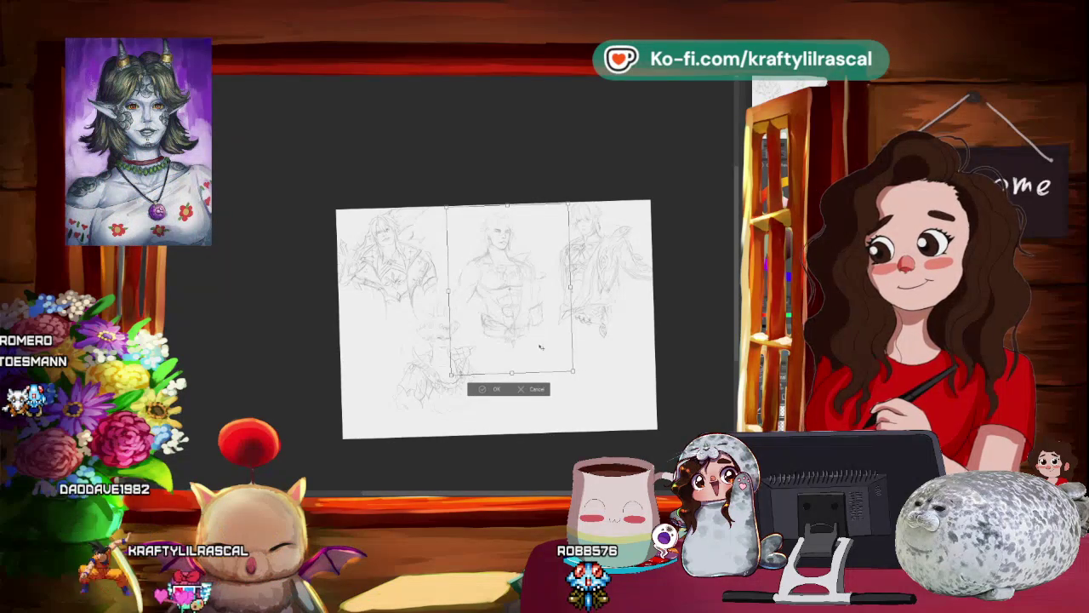
# Step: Commit the enlarged middle sketch and zoom in closely on it
pyautogui.press('Return')
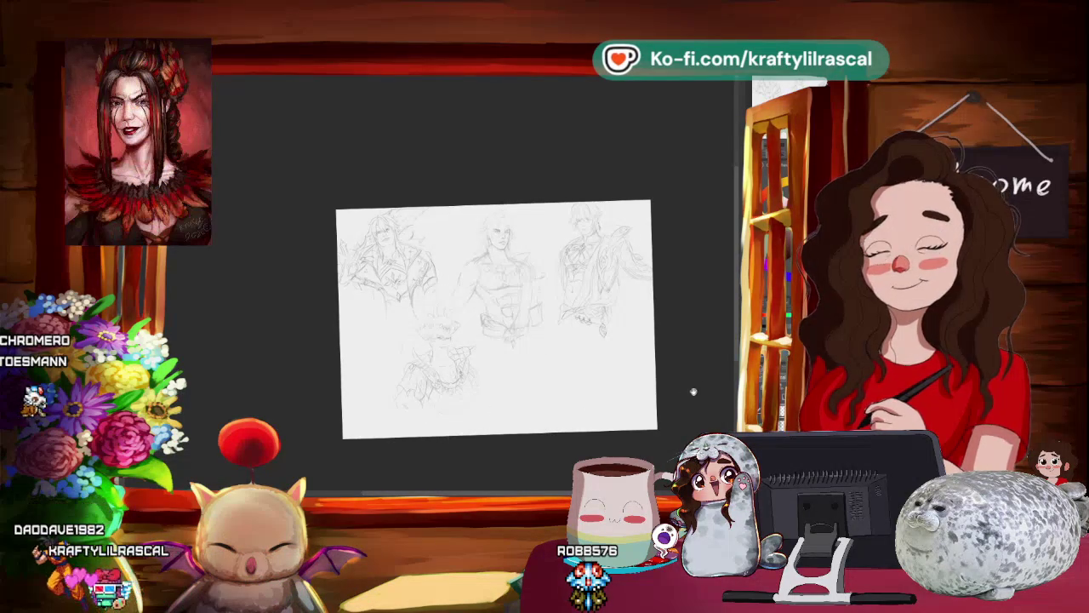
pyautogui.scroll(2, 521, 234)
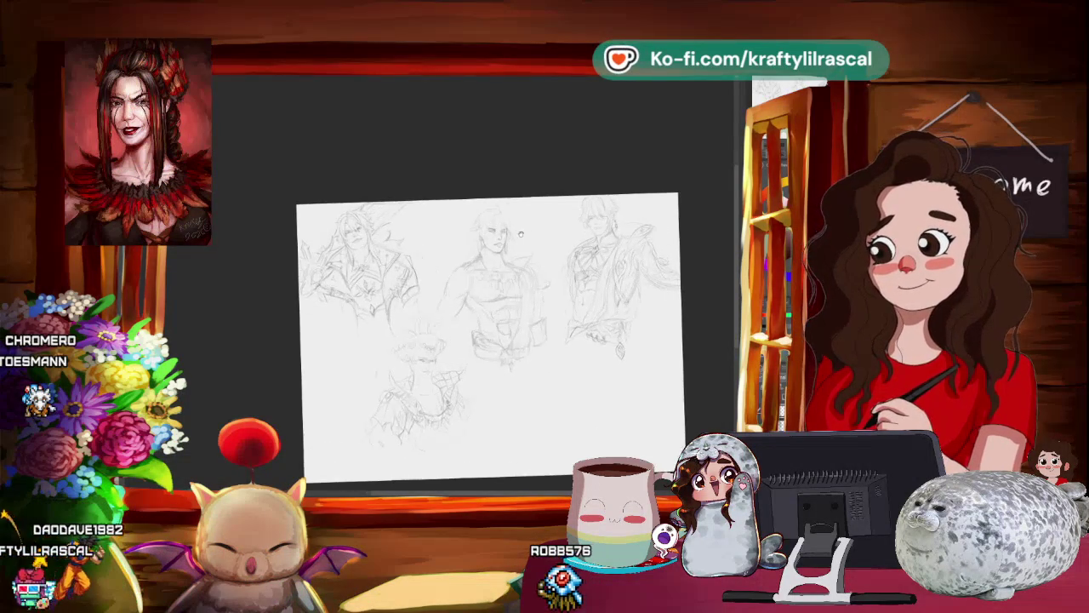
pyautogui.scroll(2, 521, 233)
pyautogui.scroll(2, 521, 233)
pyautogui.scroll(2, 521, 233)
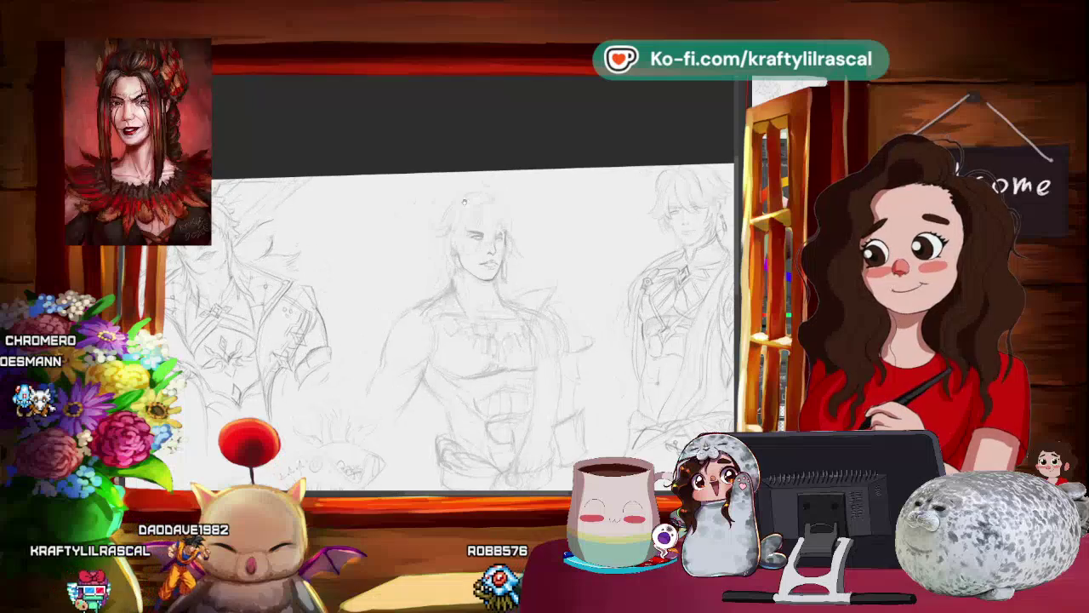
pyautogui.scroll(1, 493, 217)
pyautogui.scroll(1, 464, 202)
pyautogui.scroll(1, 464, 202)
pyautogui.scroll(1, 545, 201)
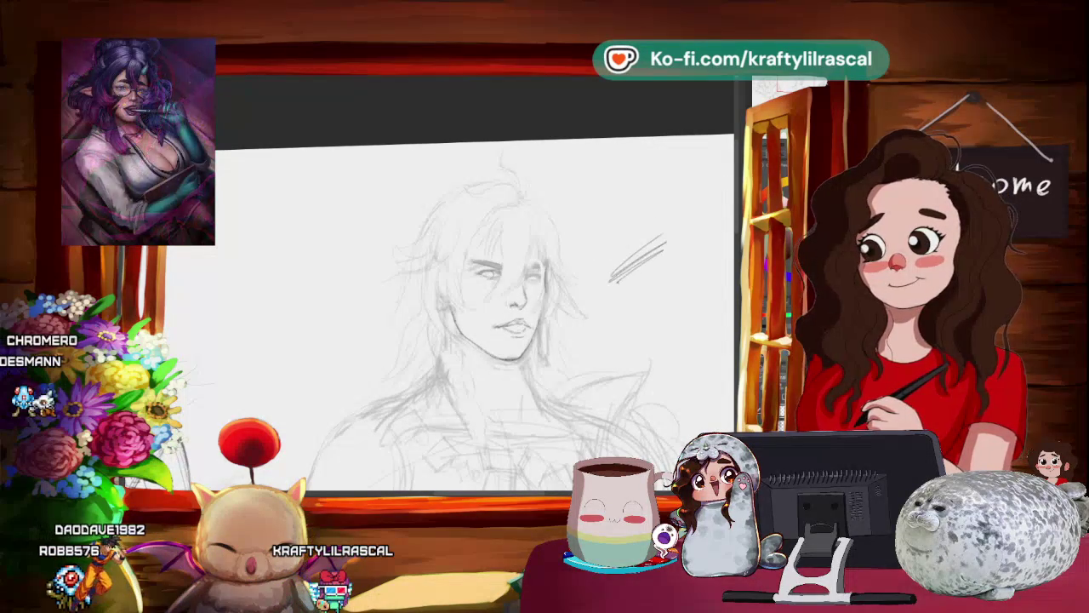
# Step: Rotate the canvas for drawing the face, then turn it back upright
pyautogui.moveTo(554, 213); pyautogui.dragTo(442, 196)
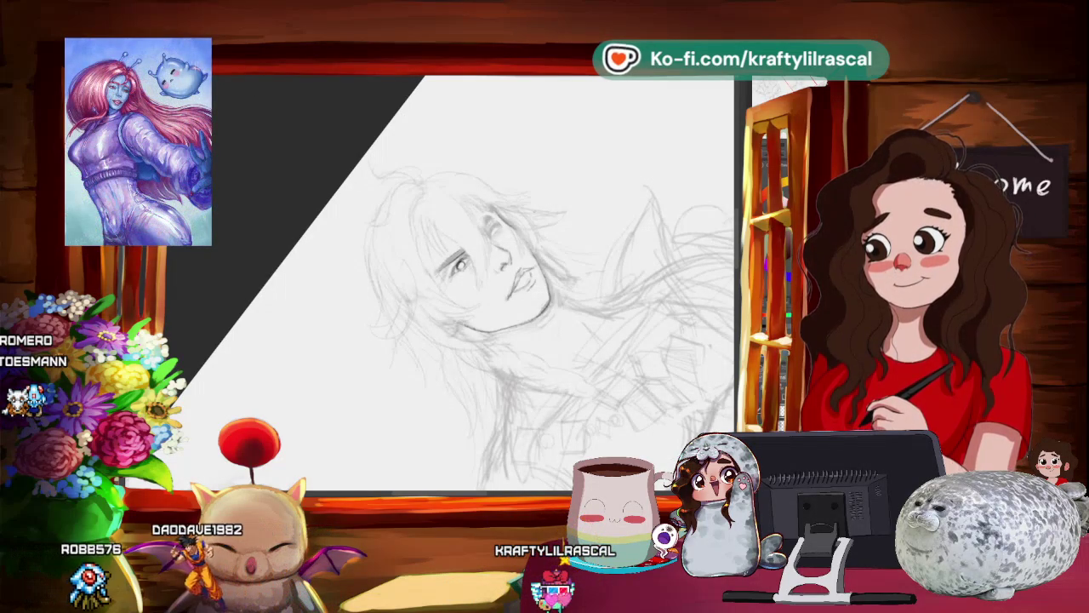
pyautogui.moveTo(553, 383)
pyautogui.mouseDown()
pyautogui.moveTo(591, 386)
pyautogui.moveTo(486, 314)
pyautogui.mouseUp()
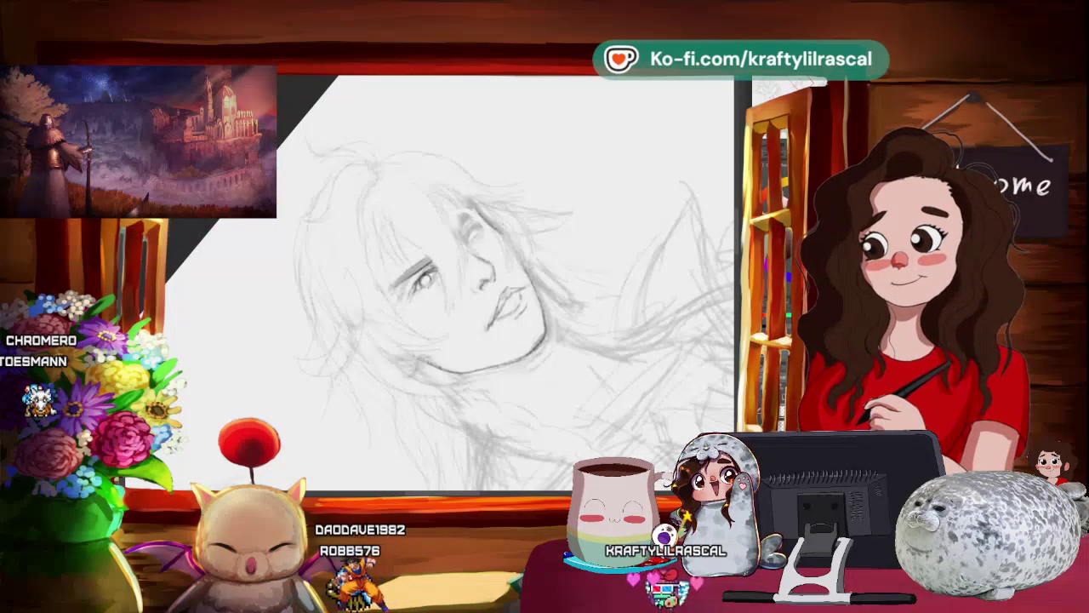
pyautogui.scroll(-5, 510, 281)
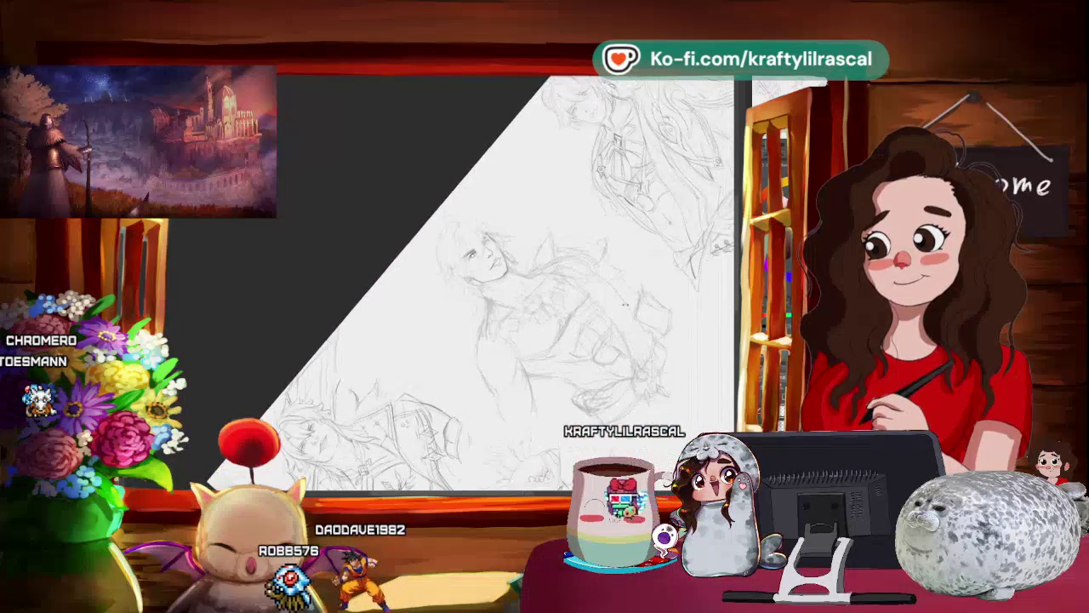
# Step: Lasso-select and confirm the area around the man's eye, then tilt the view of the face
pyautogui.scroll(5, 451, 280)
pyautogui.scroll(3, 451, 281)
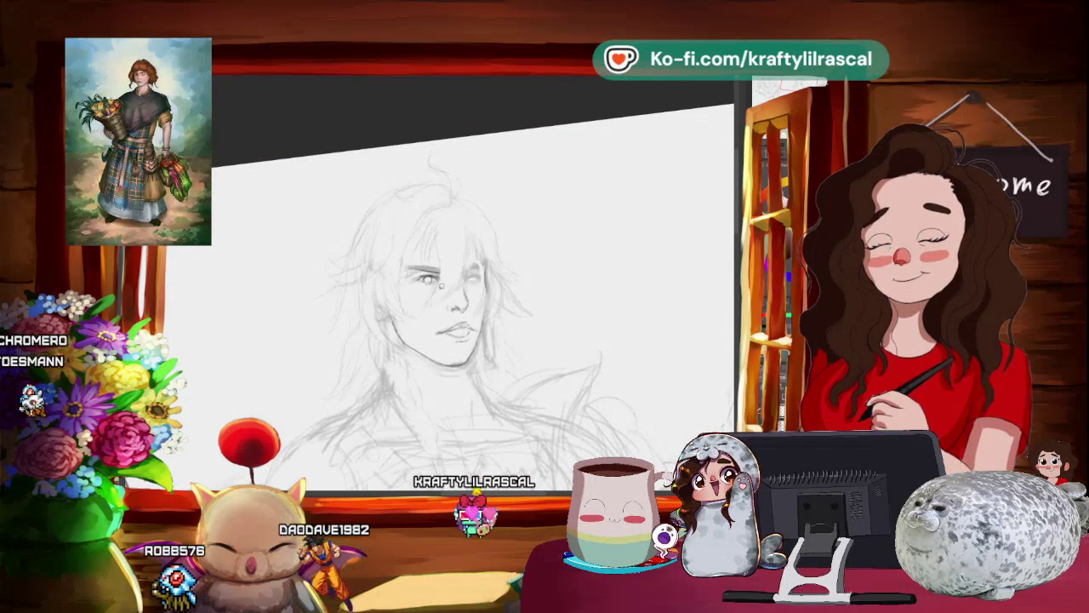
pyautogui.moveTo(399, 271); pyautogui.dragTo(445, 288)
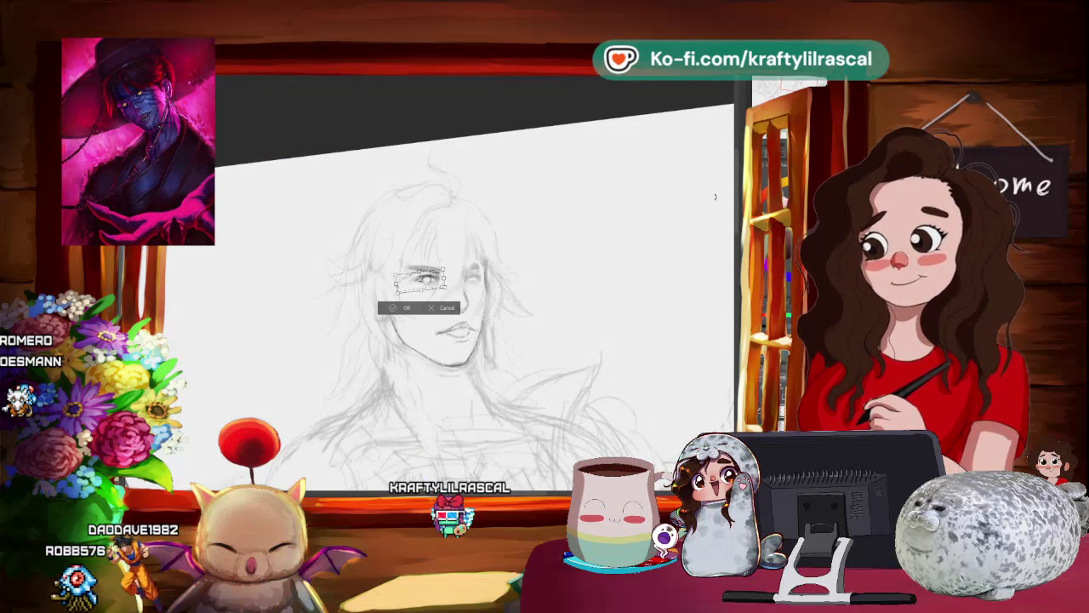
pyautogui.press('Return')
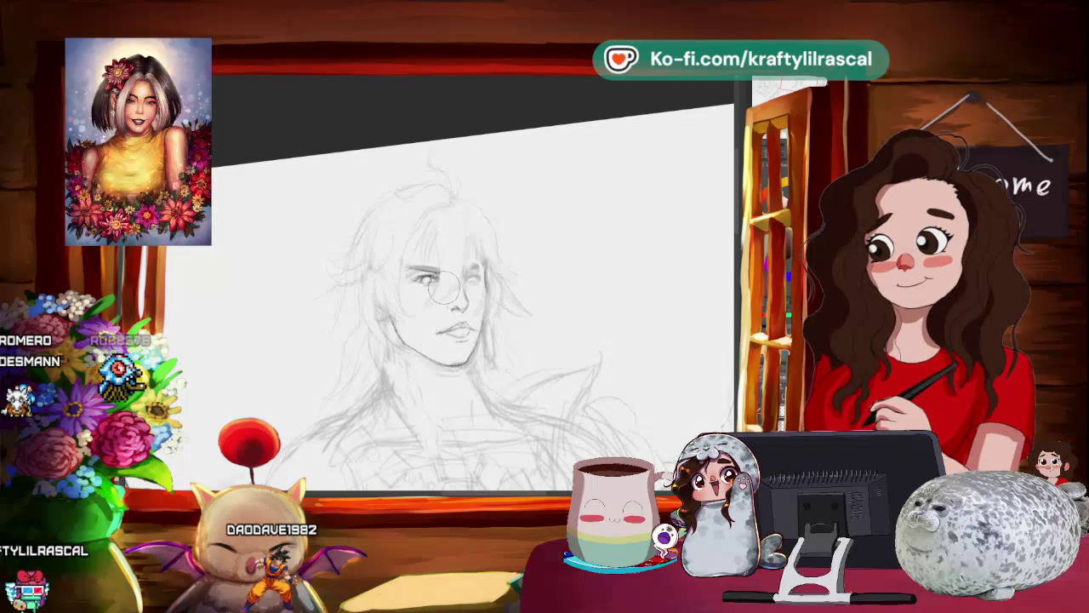
pyautogui.moveTo(441, 290)
pyautogui.mouseDown()
pyautogui.moveTo(463, 264)
pyautogui.moveTo(353, 257)
pyautogui.mouseUp()
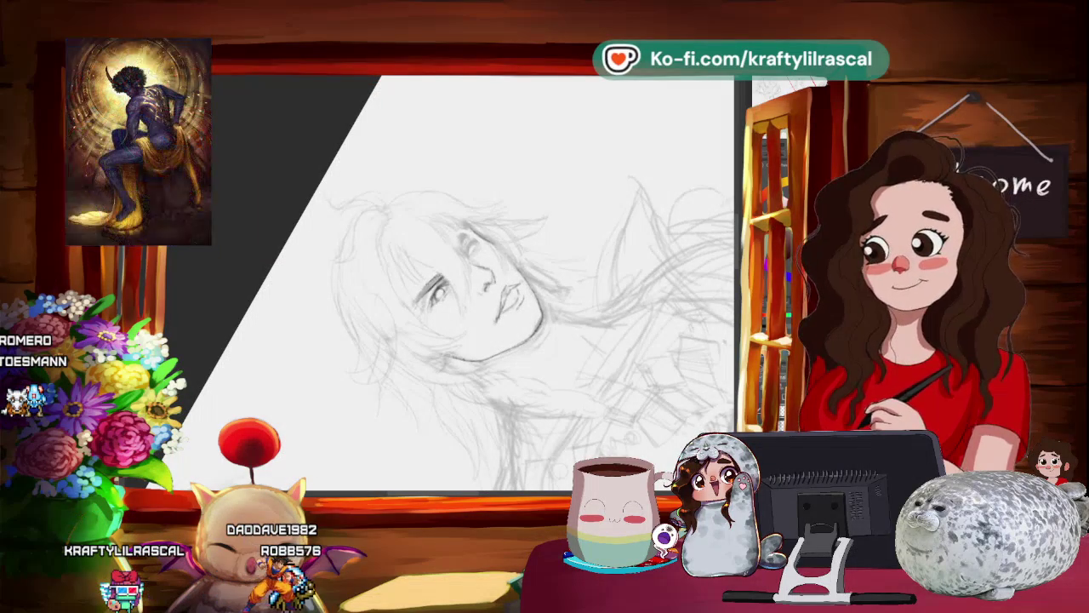
pyautogui.moveTo(525, 243); pyautogui.dragTo(398, 273)
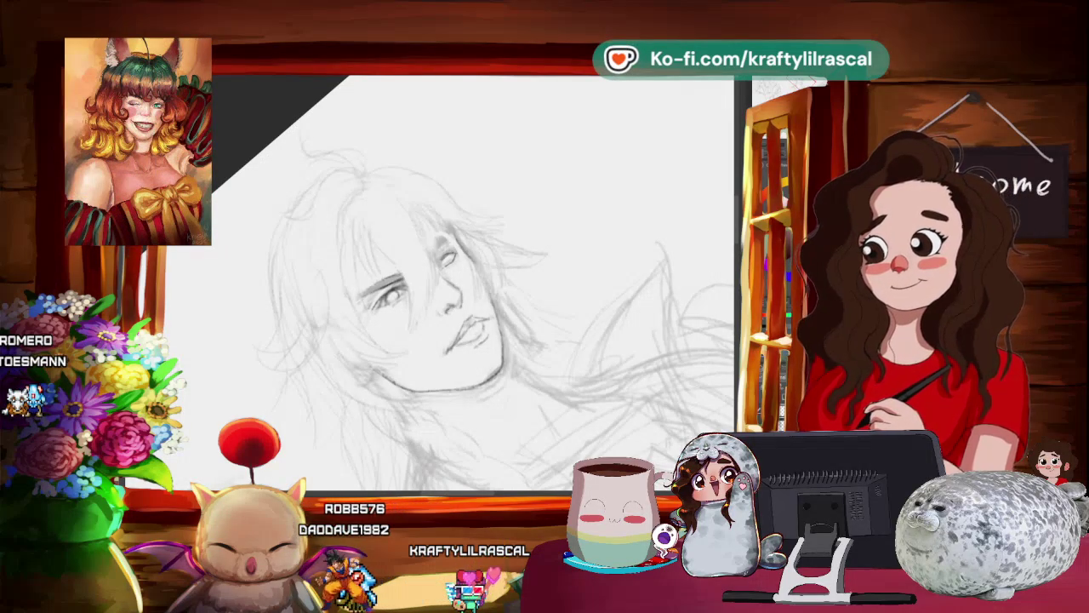
# Step: Level the canvas view to show more of the long-haired man's figure
pyautogui.moveTo(498, 228)
pyautogui.mouseDown()
pyautogui.moveTo(528, 296)
pyautogui.moveTo(537, 195)
pyautogui.mouseUp()
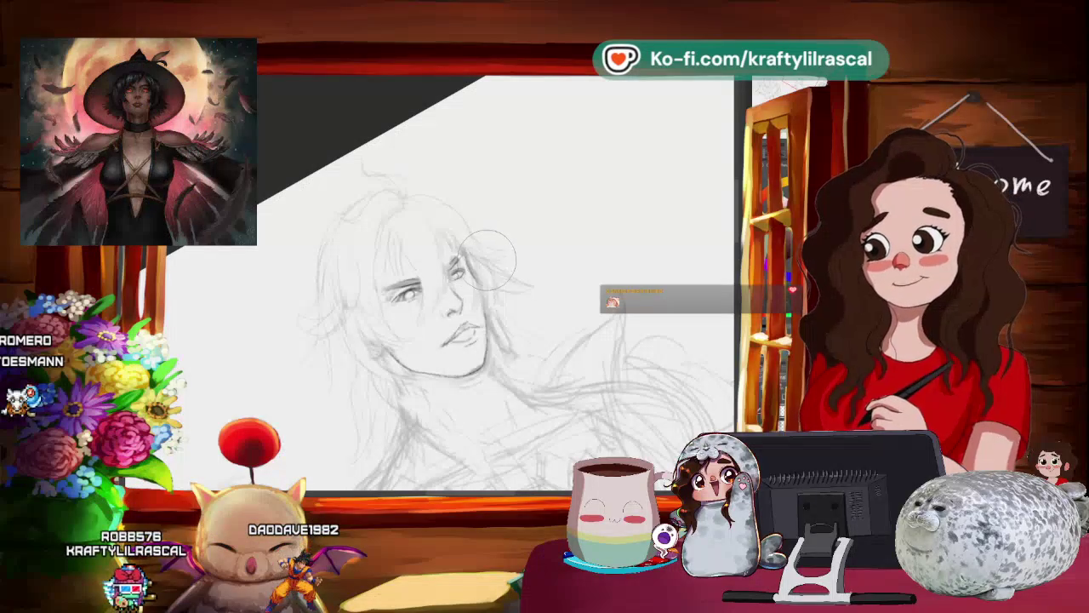
# Step: Zoom out and level the canvas with the long-haired man's face centred for hair strokes
pyautogui.scroll(-3, 497, 259)
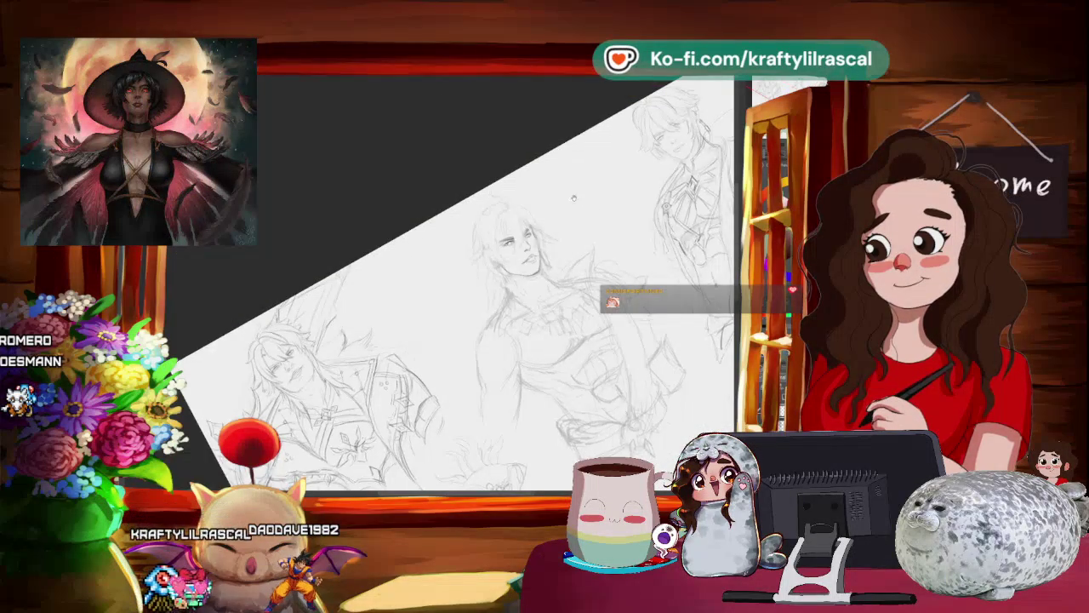
pyautogui.moveTo(587, 256); pyautogui.dragTo(618, 216)
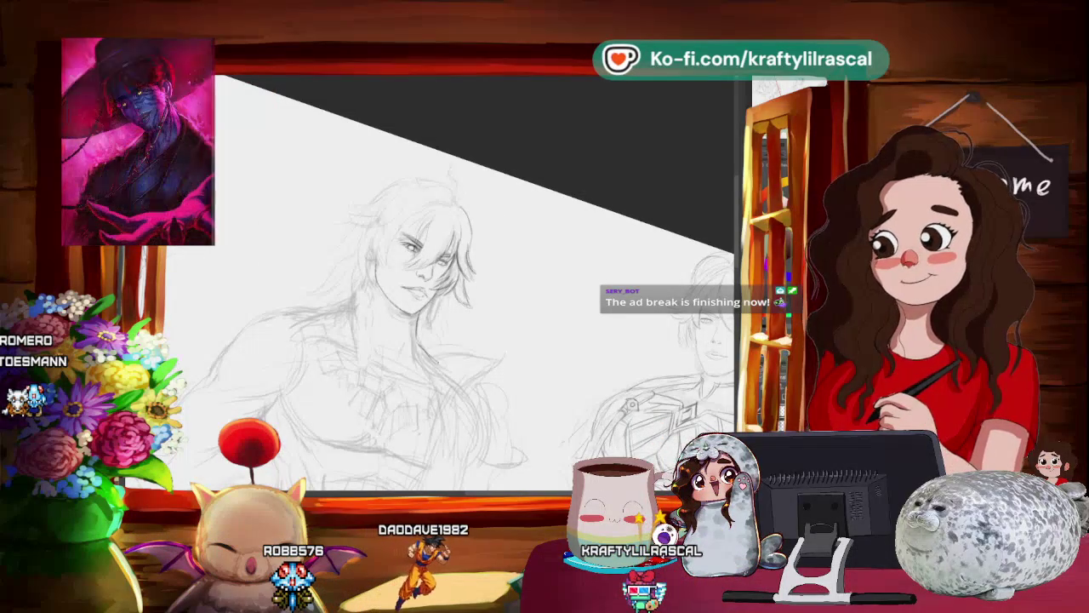
# Step: Zoom in and out around the face, then pencil more hair strands framing it
pyautogui.scroll(-3, 496, 263)
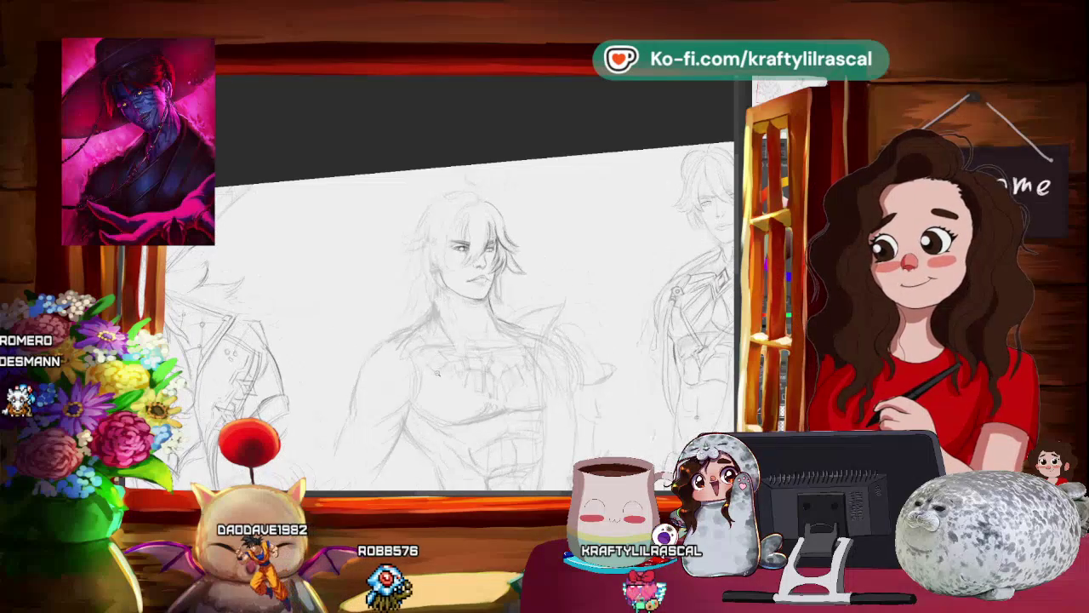
pyautogui.scroll(3, 475, 281)
pyautogui.scroll(-3, 472, 281)
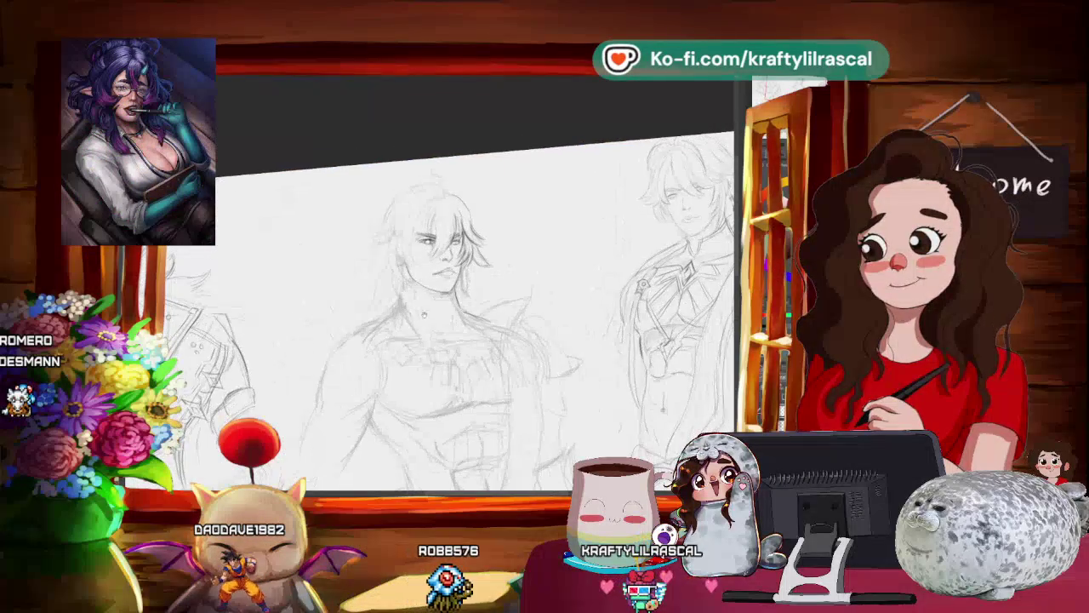
pyautogui.scroll(2, 488, 264)
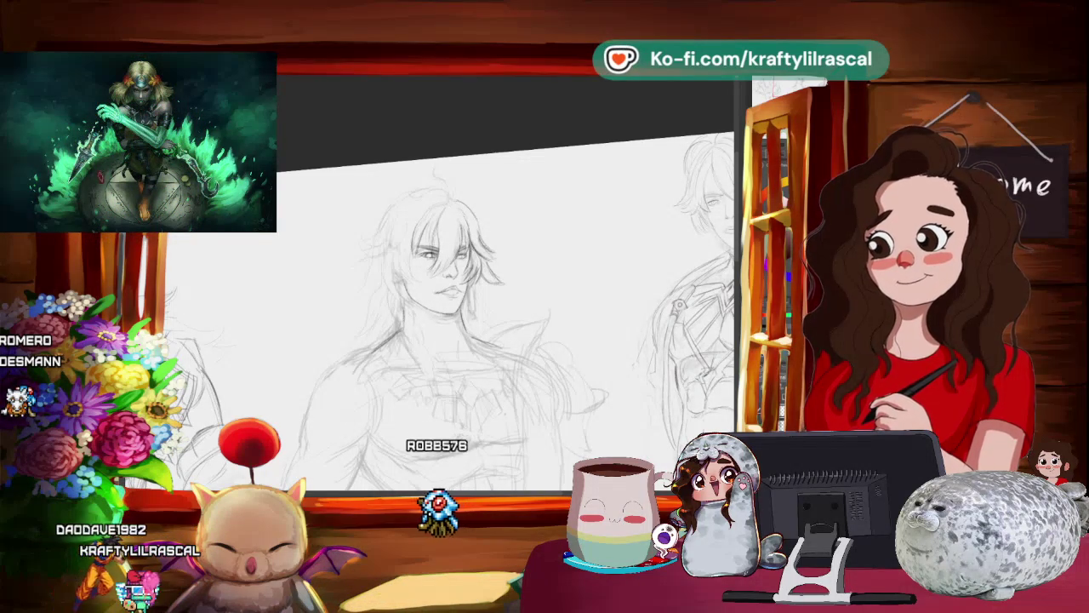
pyautogui.click(531, 201)
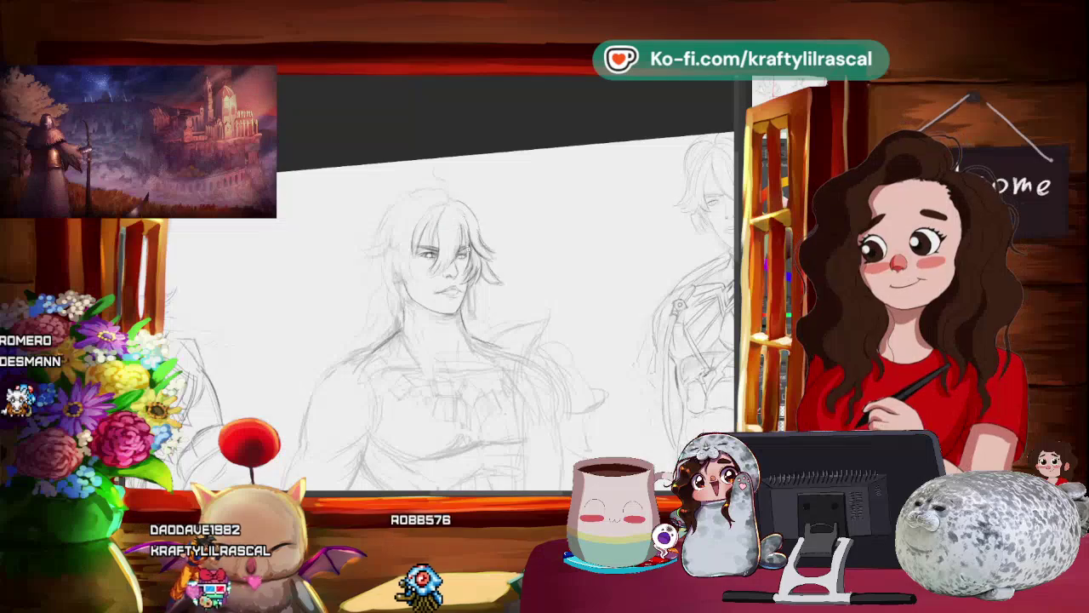
# Step: Tilt the canvas, pencil the remaining bangs and side-hair strands, then level the view
pyautogui.moveTo(532, 201); pyautogui.dragTo(527, 228)
pyautogui.moveTo(443, 323); pyautogui.dragTo(460, 306)
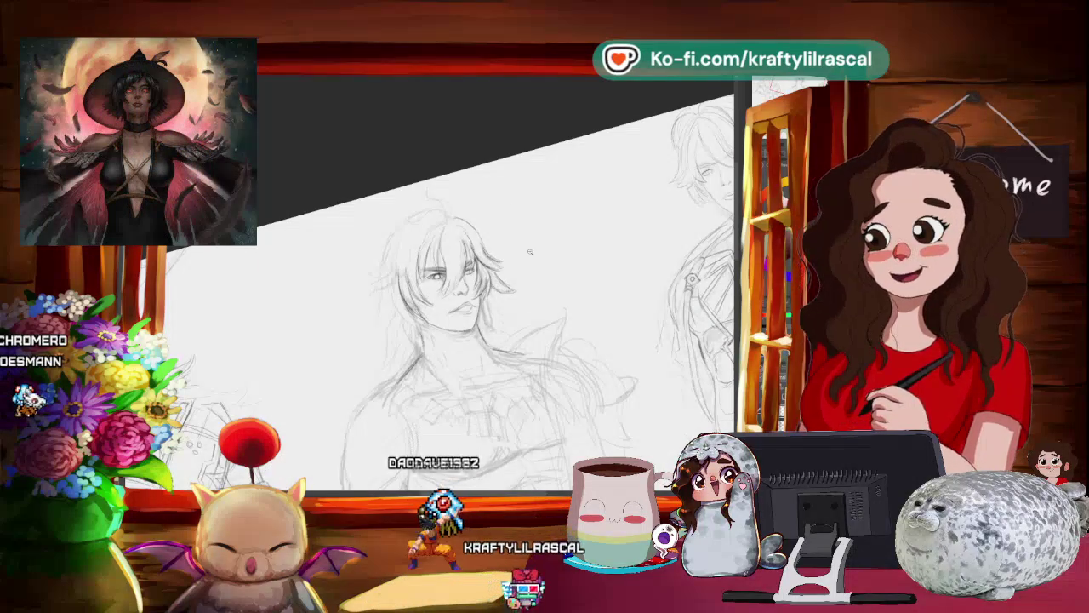
pyautogui.scroll(-3, 541, 275)
pyautogui.scroll(3, 541, 275)
pyautogui.scroll(1, 371, 229)
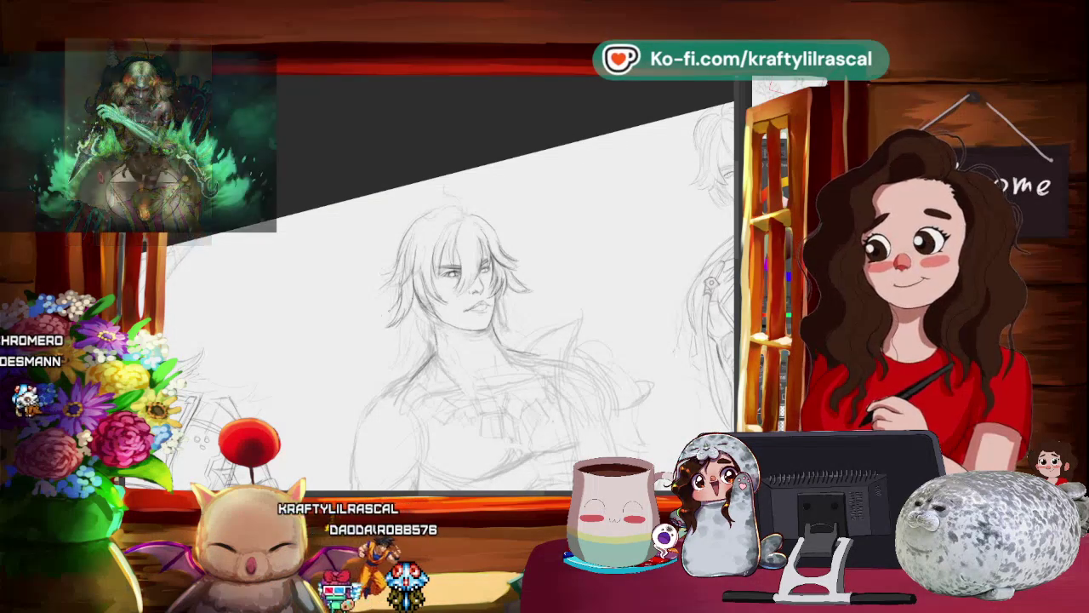
pyautogui.moveTo(502, 232)
pyautogui.mouseDown()
pyautogui.moveTo(520, 275)
pyautogui.moveTo(553, 275)
pyautogui.mouseUp()
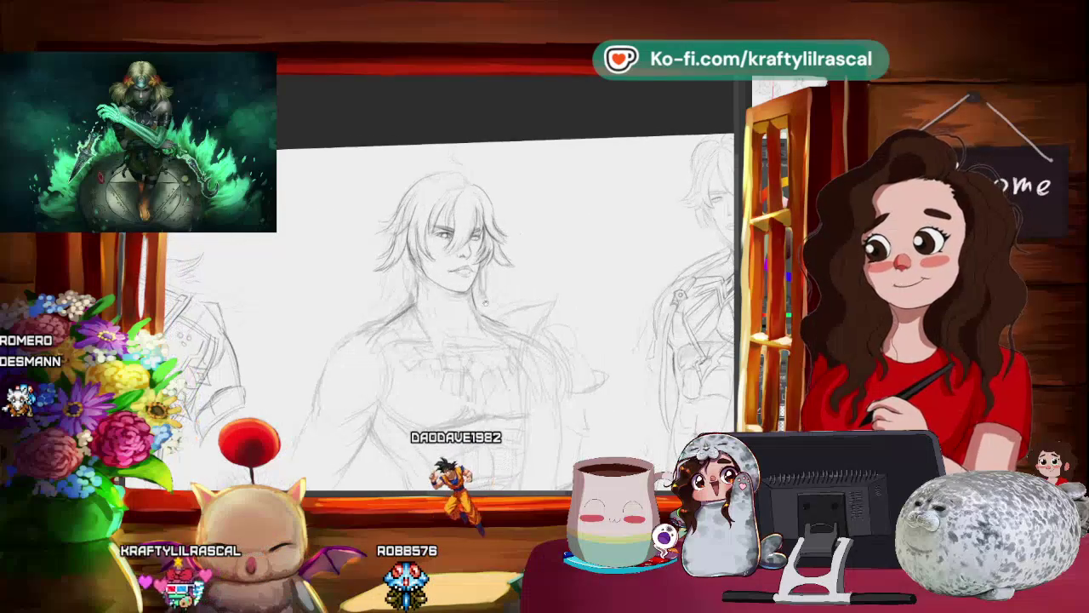
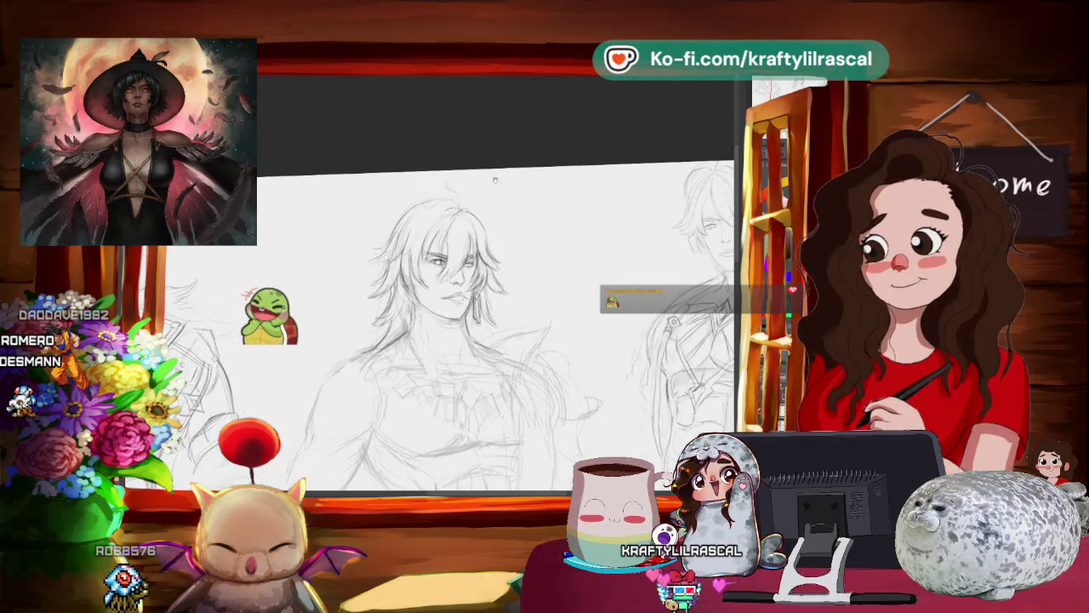
# Step: Refine the long-haired man's hair and facial lines, zooming in and out to check
pyautogui.scroll(2, 435, 281)
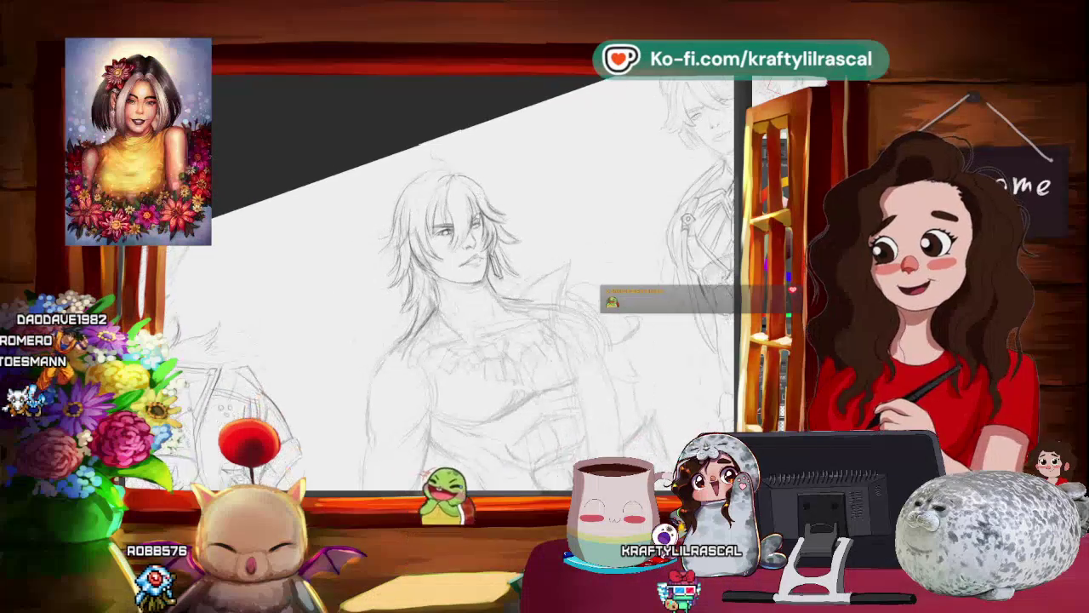
pyautogui.scroll(-2, 451, 281)
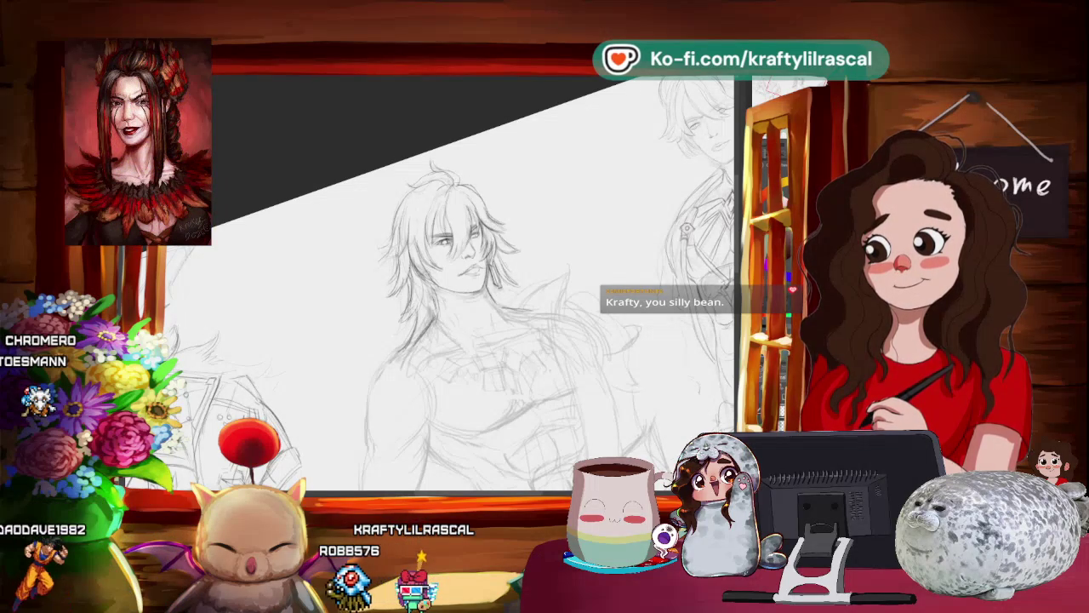
pyautogui.scroll(-3, 451, 280)
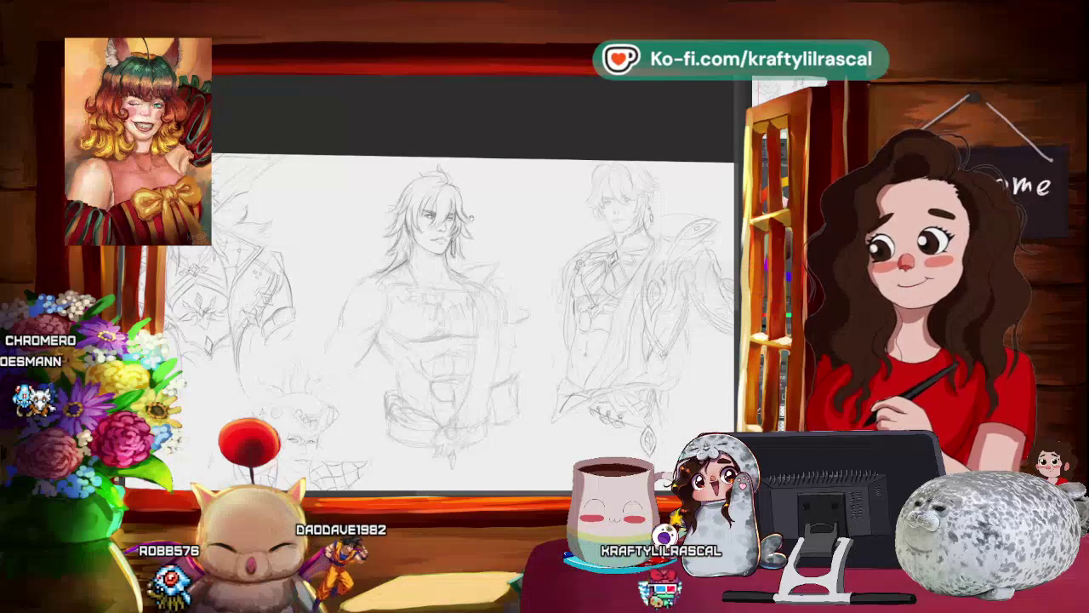
pyautogui.scroll(3, 451, 324)
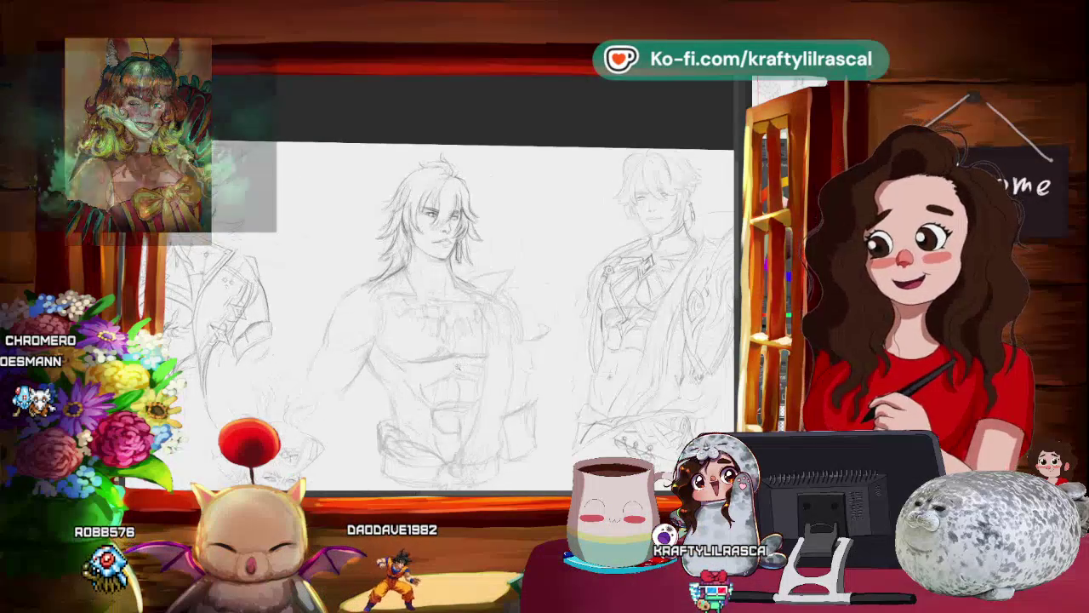
pyautogui.scroll(2, 507, 315)
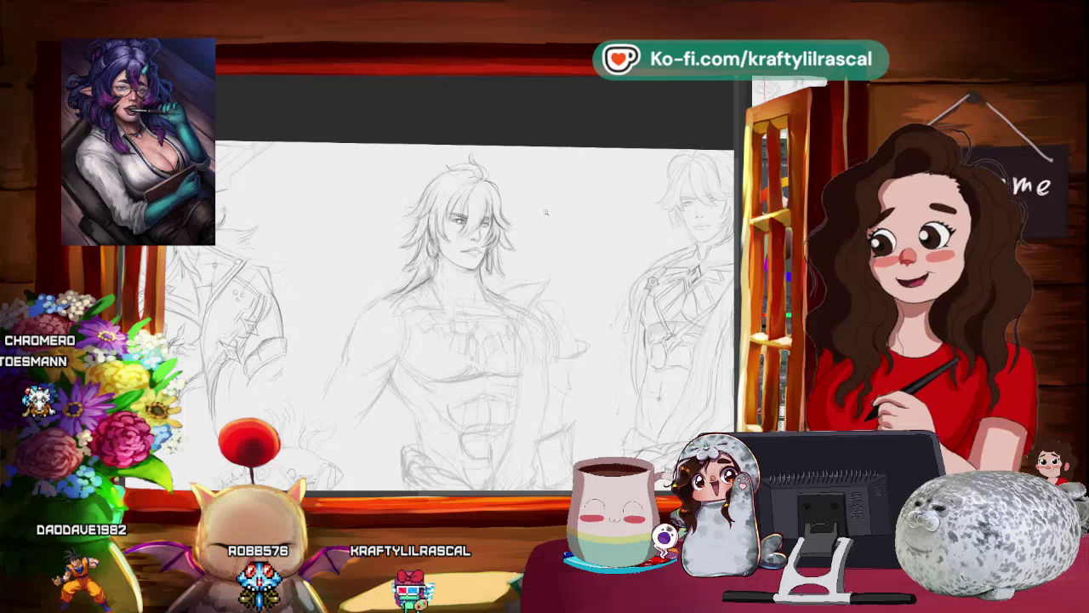
pyautogui.scroll(-2, 545, 211)
pyautogui.scroll(3, 529, 215)
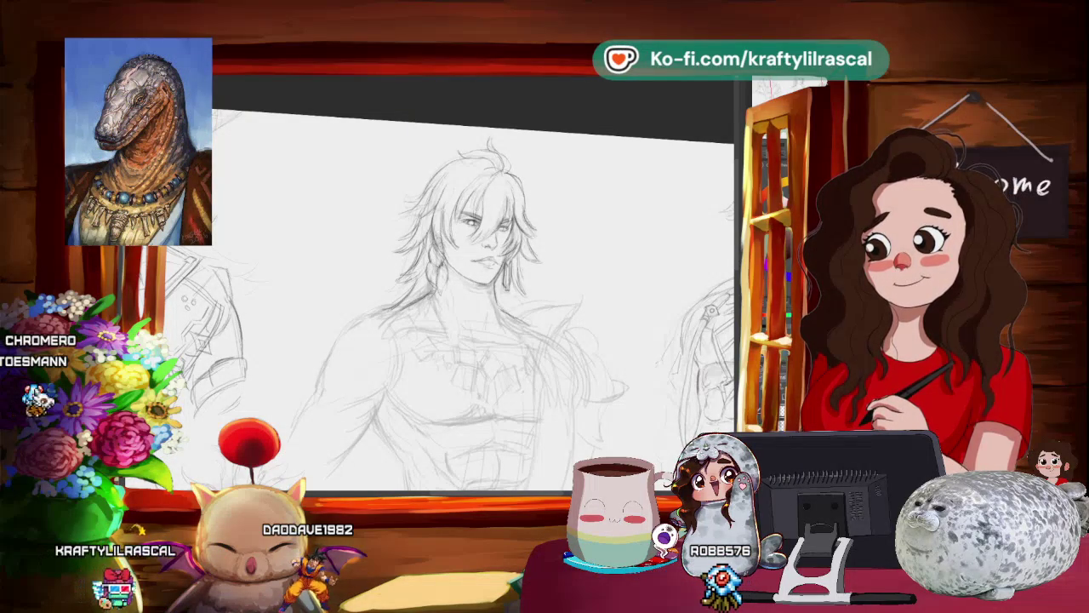
# Step: Draw a braided lock falling from the man's hair over his shoulder
pyautogui.scroll(-3, 539, 198)
pyautogui.scroll(3, 539, 198)
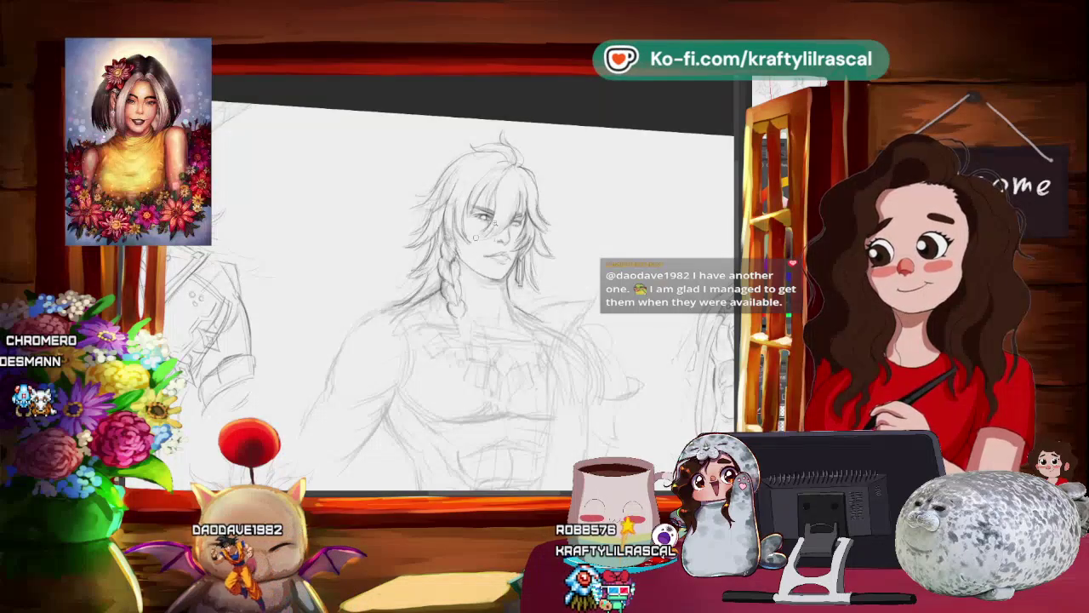
pyautogui.scroll(-1, 564, 196)
pyautogui.scroll(2, 563, 196)
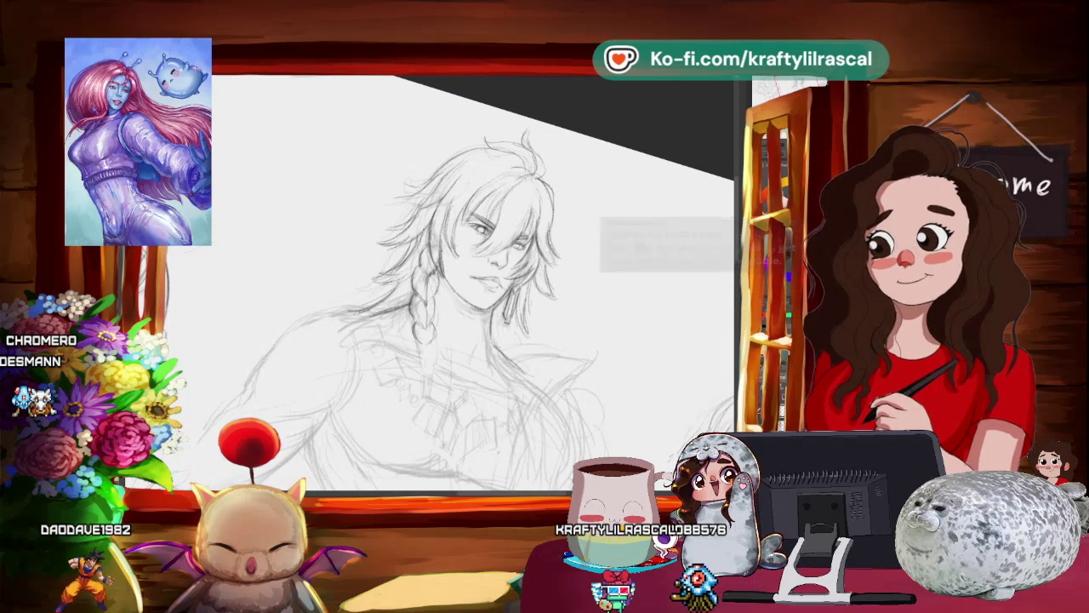
pyautogui.scroll(-5, 631, 277)
pyautogui.moveTo(632, 276); pyautogui.dragTo(576, 330)
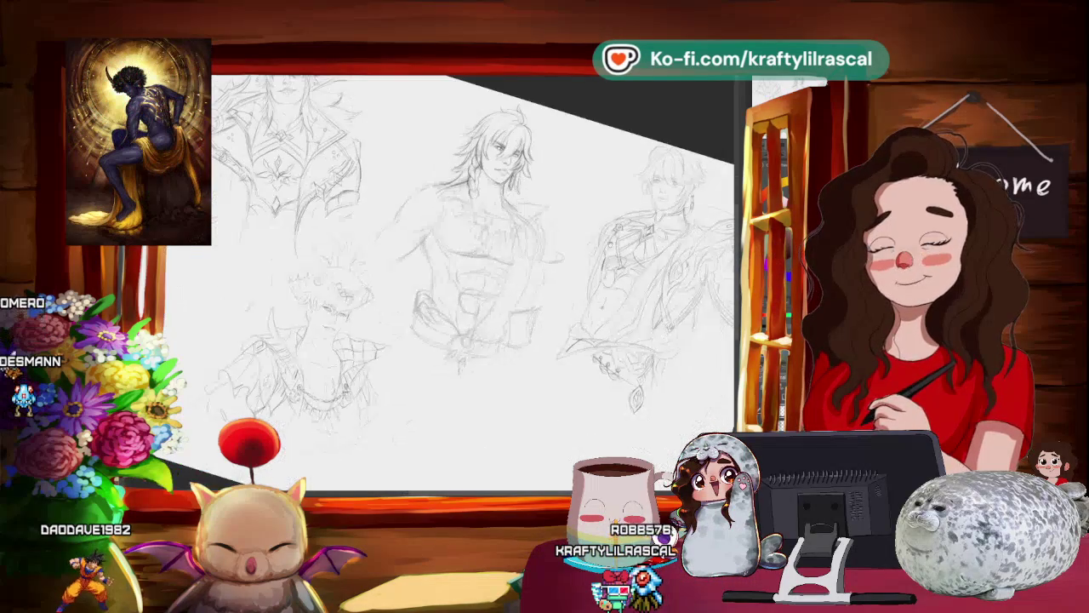
pyautogui.scroll(2, 579, 326)
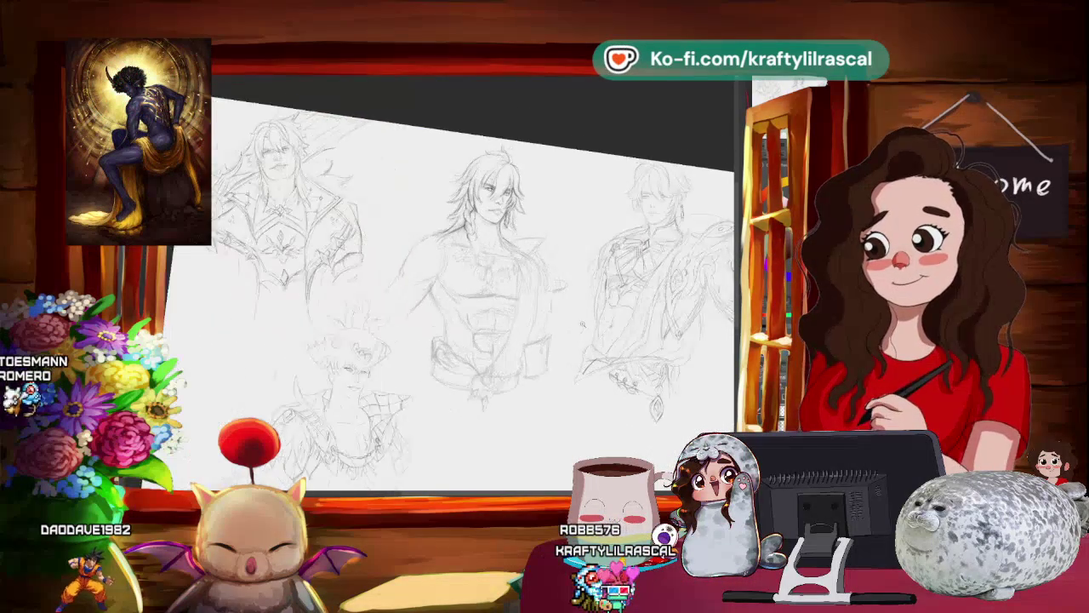
pyautogui.moveTo(553, 362); pyautogui.dragTo(567, 340)
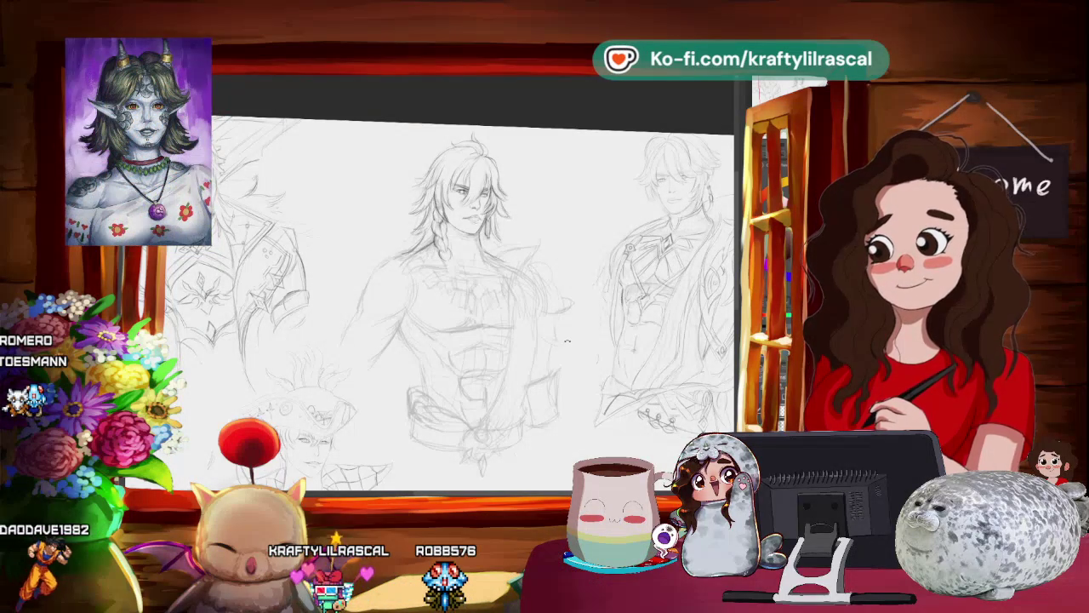
pyautogui.moveTo(450, 269); pyautogui.dragTo(308, 172)
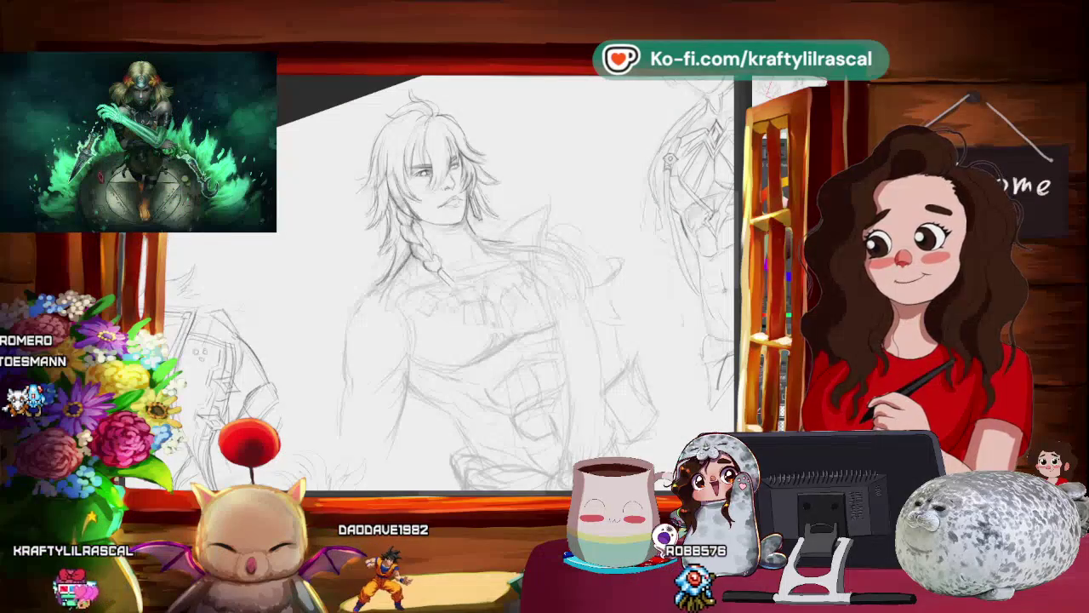
# Step: Rotate, pan and zoom out so the braided man shows among the other sketches
pyautogui.scroll(-2, 451, 281)
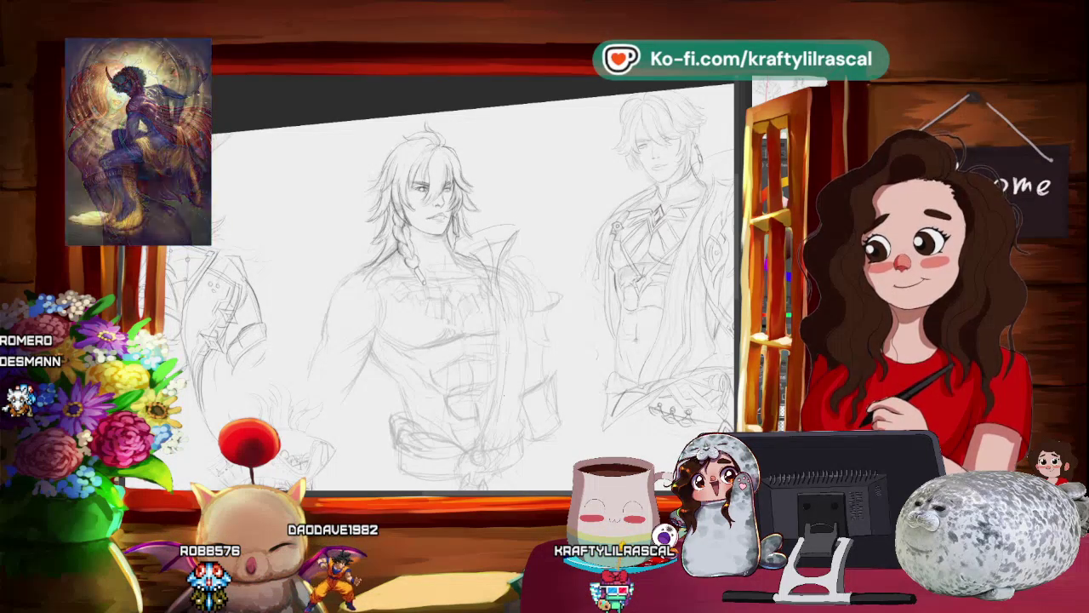
pyautogui.moveTo(548, 348); pyautogui.dragTo(554, 341)
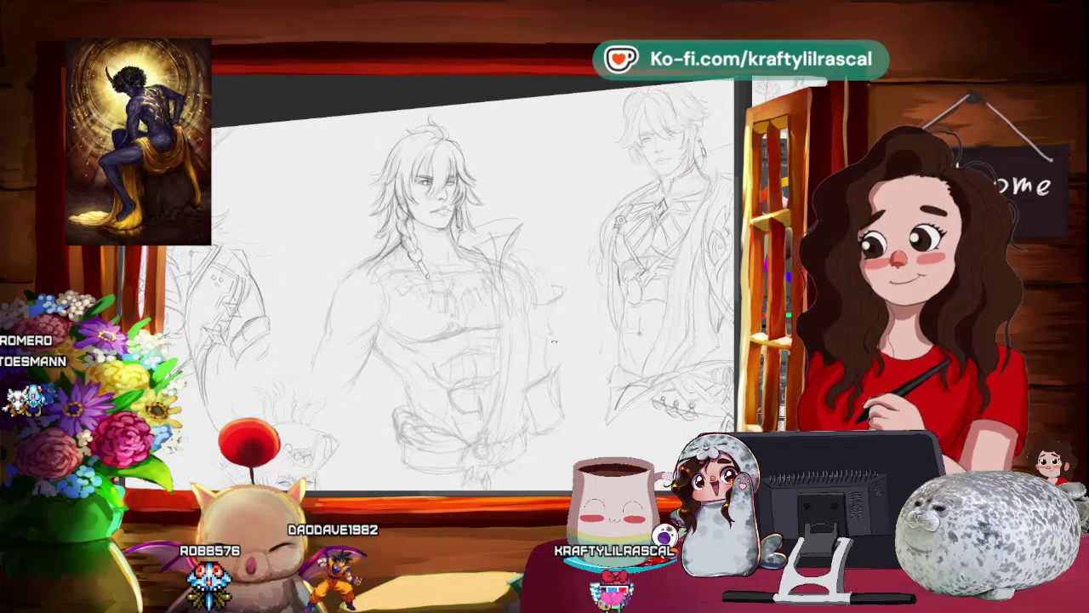
pyautogui.moveTo(469, 281); pyautogui.dragTo(443, 256)
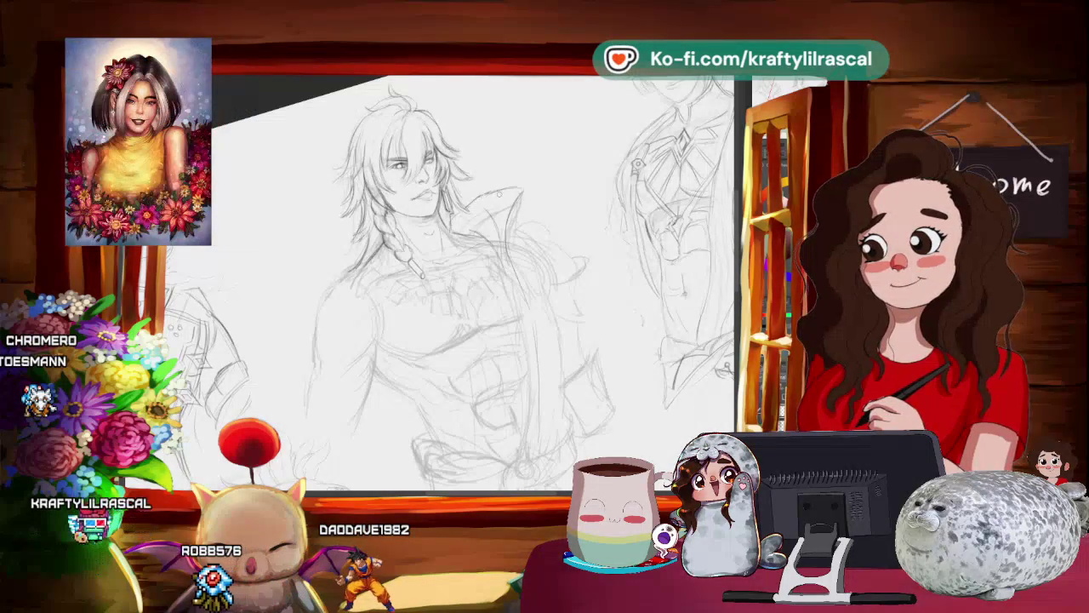
pyautogui.moveTo(559, 143)
pyautogui.mouseDown()
pyautogui.moveTo(593, 138)
pyautogui.moveTo(550, 223)
pyautogui.moveTo(589, 197)
pyautogui.mouseUp()
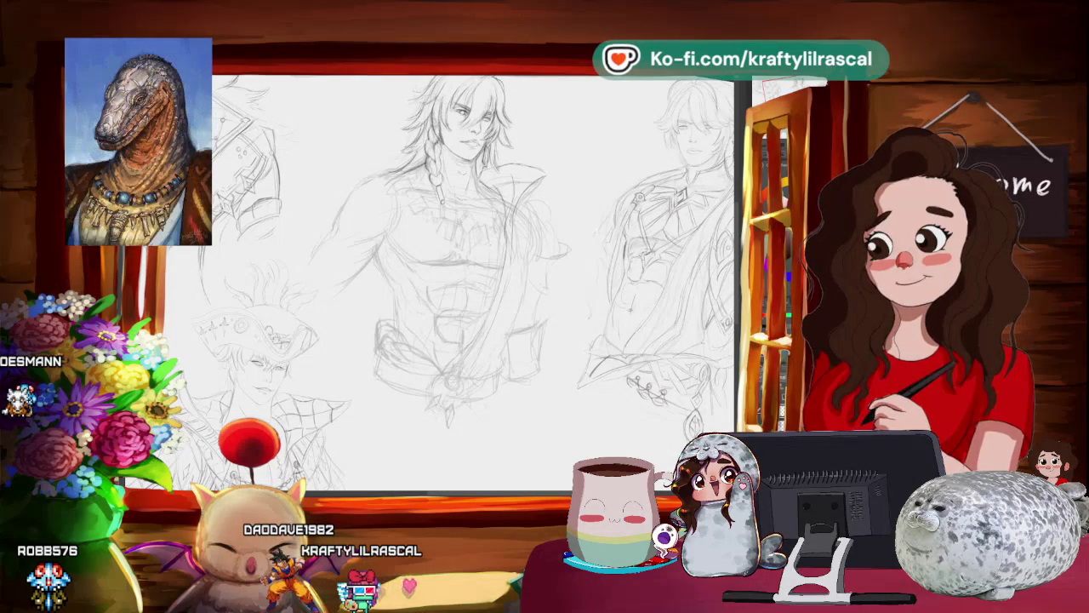
pyautogui.moveTo(510, 222); pyautogui.dragTo(534, 182)
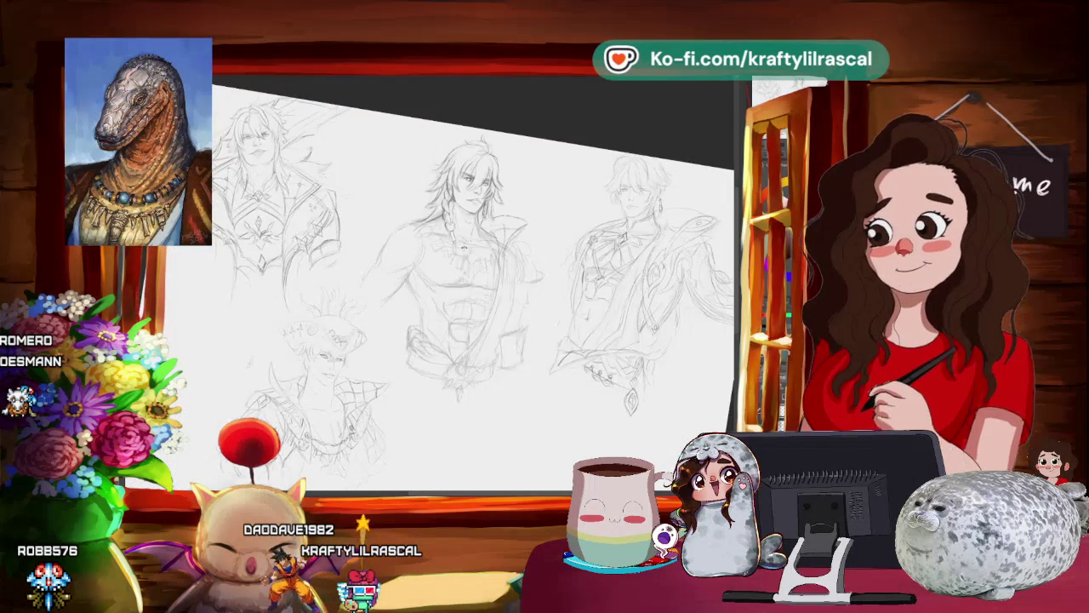
# Step: Level the canvas rotation and zoom out until all four character sketches fit
pyautogui.moveTo(476, 256); pyautogui.dragTo(511, 221)
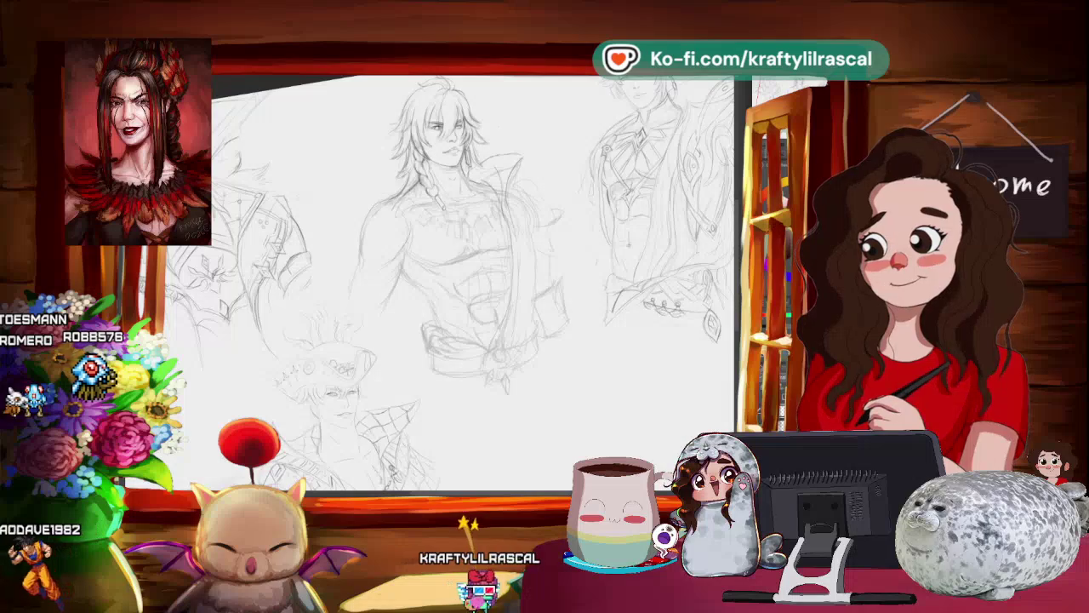
pyautogui.moveTo(477, 281)
pyautogui.mouseDown()
pyautogui.moveTo(460, 256)
pyautogui.moveTo(485, 247)
pyautogui.mouseUp()
pyautogui.hotkey('ctrl', '+')
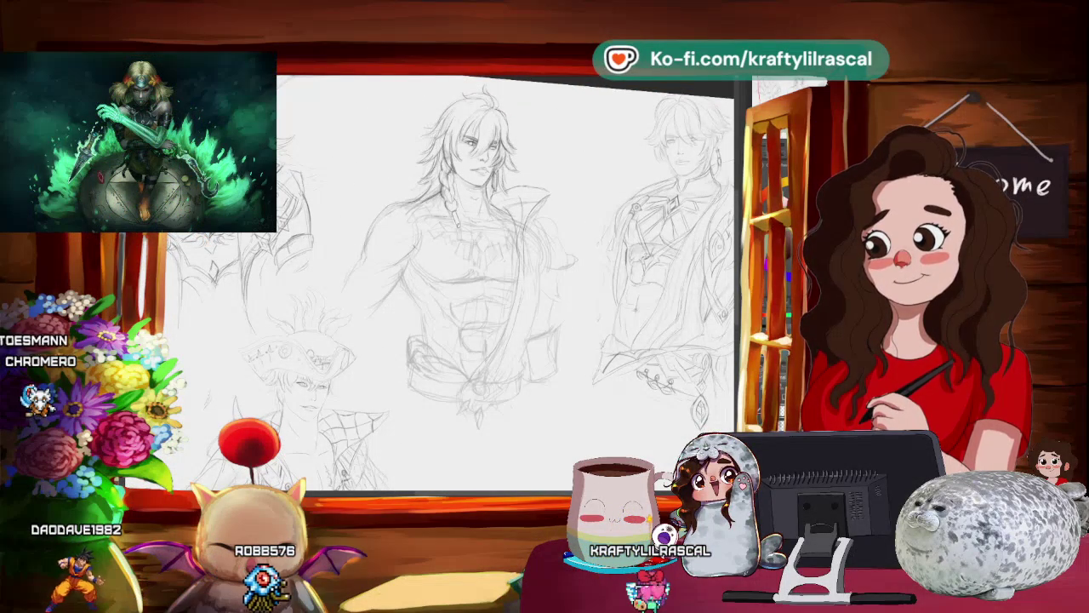
pyautogui.moveTo(476, 255)
pyautogui.mouseDown()
pyautogui.moveTo(443, 281)
pyautogui.moveTo(494, 247)
pyautogui.mouseUp()
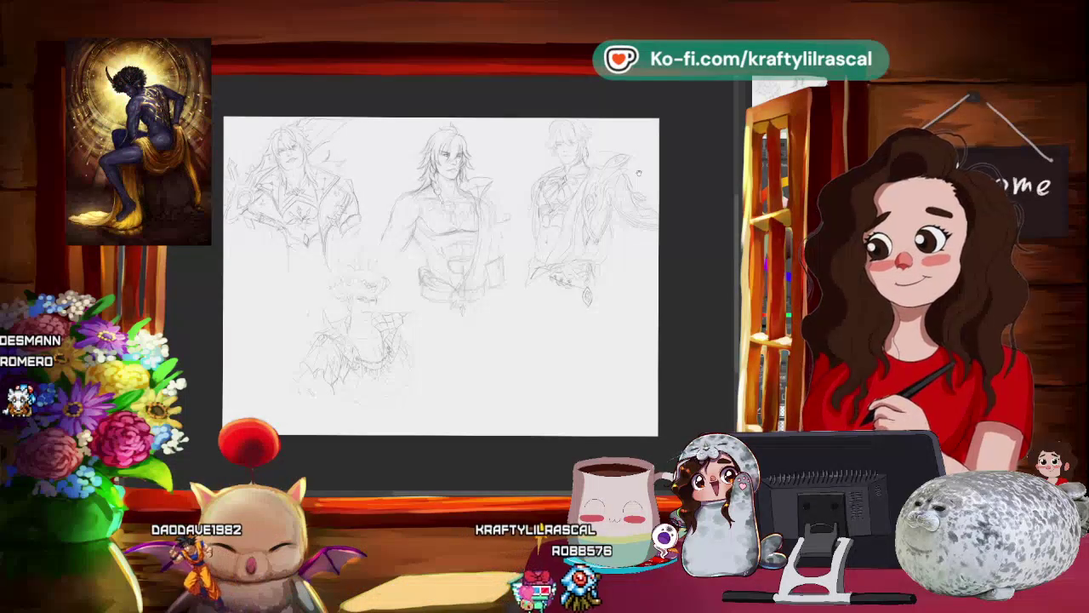
# Step: Zoom in on the central braided man and tilt the canvas to a working angle
pyautogui.scroll(3, 638, 173)
pyautogui.scroll(2, 468, 255)
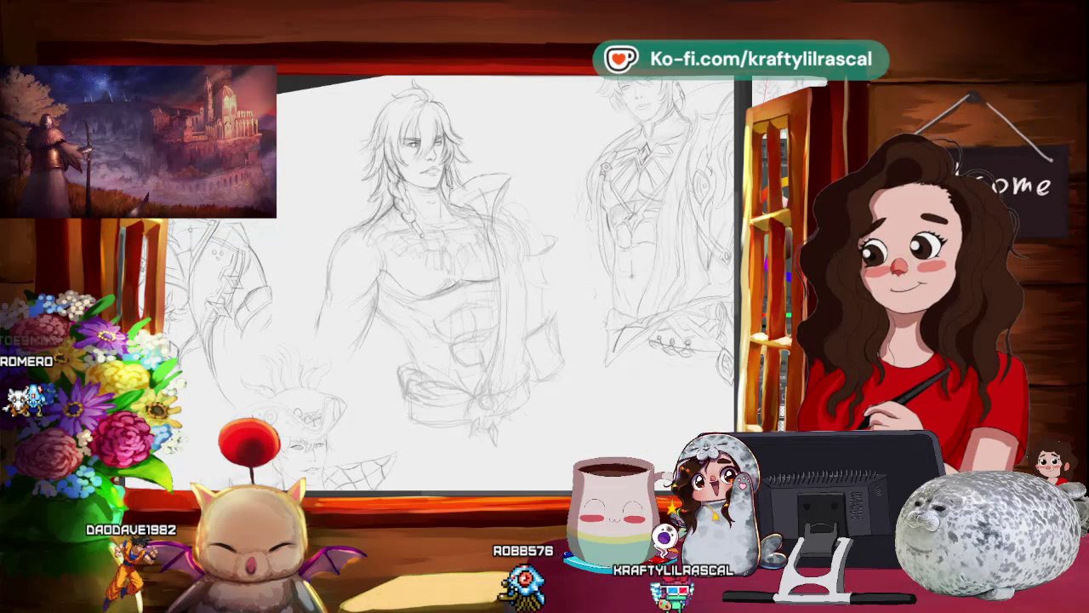
pyautogui.press('-')
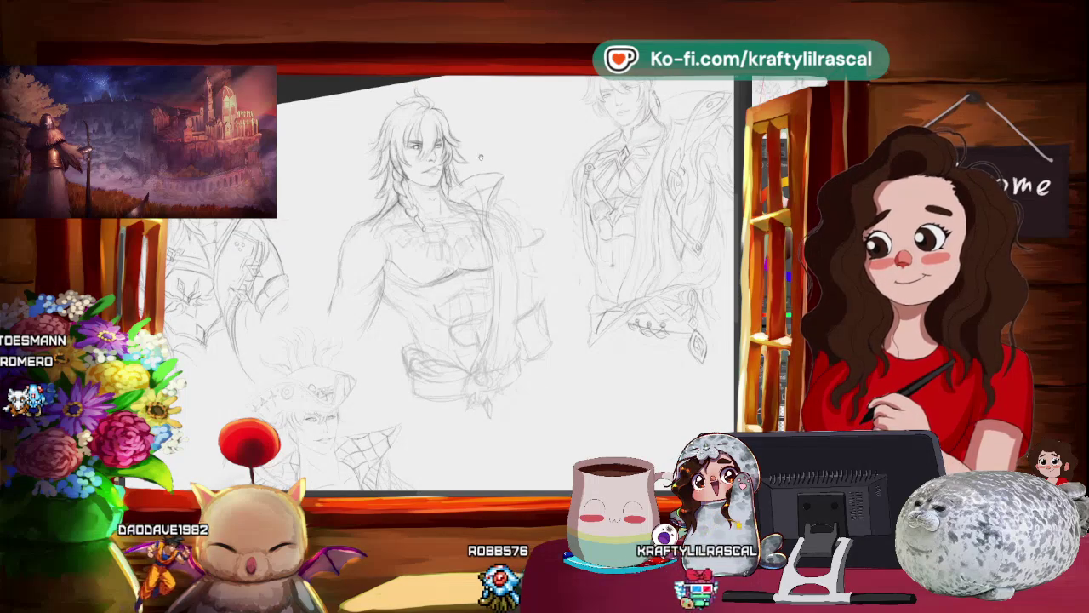
pyautogui.scroll(1, 451, 280)
pyautogui.scroll(2, 452, 281)
# Step: Nudge and tilt the view around the braided man, then zoom out to the full page
pyautogui.scroll(2, 451, 281)
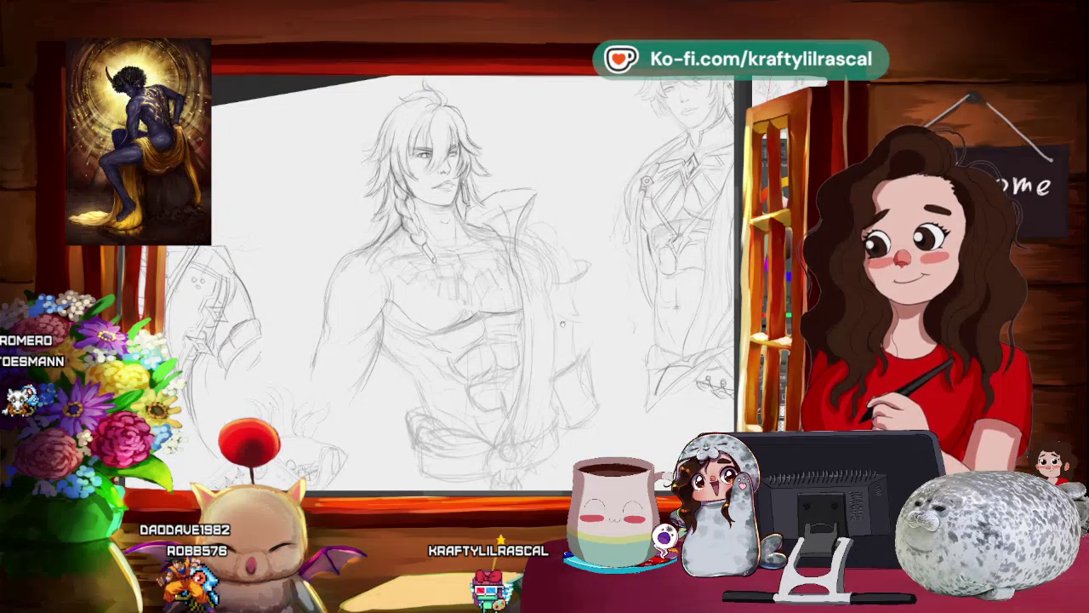
pyautogui.moveTo(561, 323); pyautogui.dragTo(606, 288)
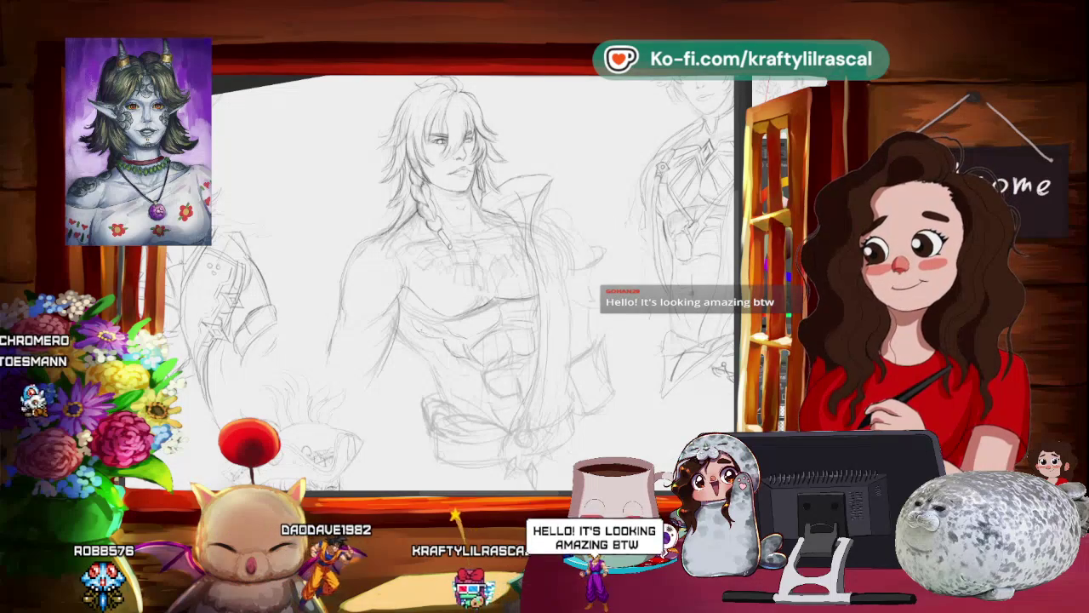
pyautogui.moveTo(459, 281); pyautogui.dragTo(476, 290)
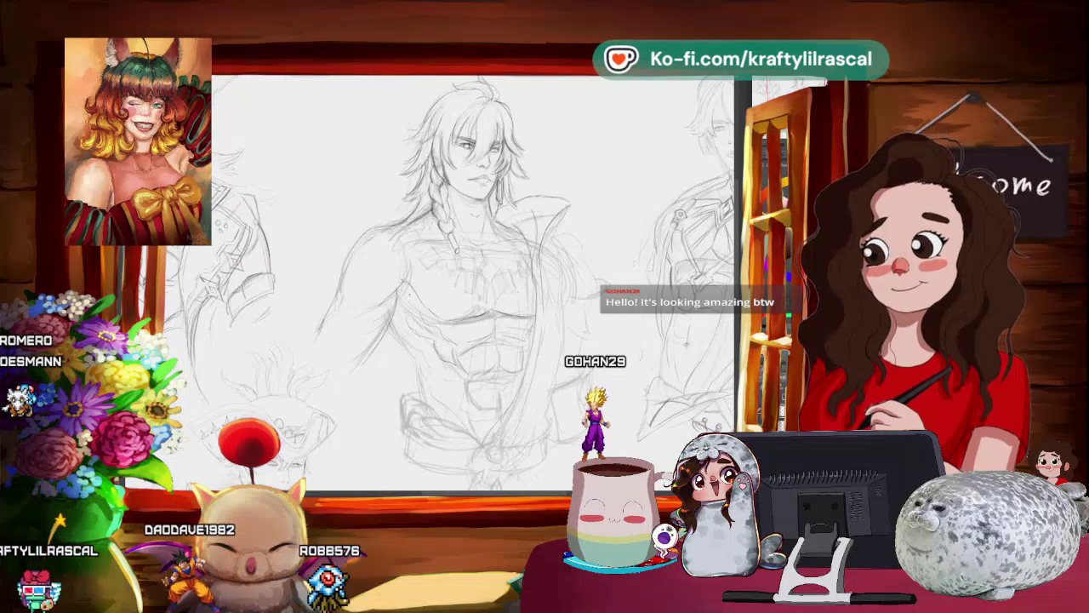
pyautogui.scroll(-5, 468, 280)
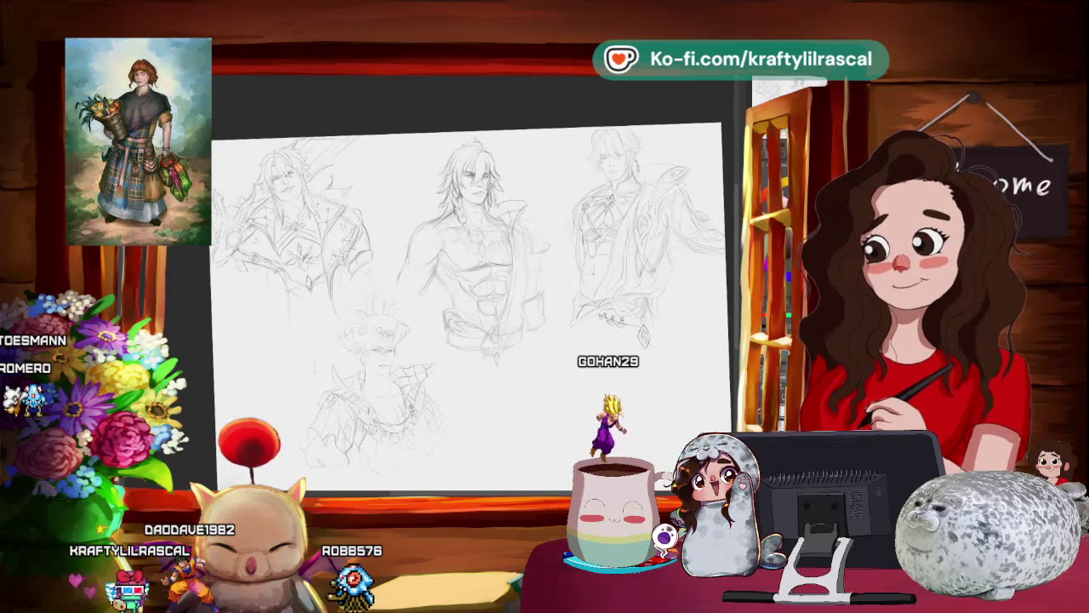
# Step: Fit the whole sketch page in view with Ctrl+0 and straighten the canvas rotation
pyautogui.scroll(1, 473, 307)
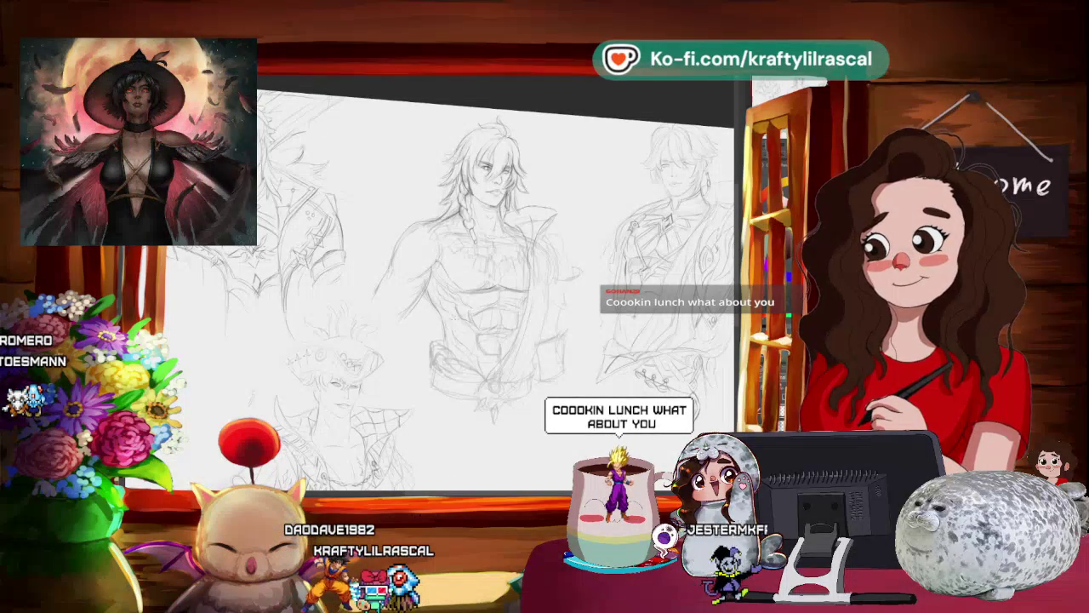
pyautogui.moveTo(476, 281); pyautogui.dragTo(543, 368)
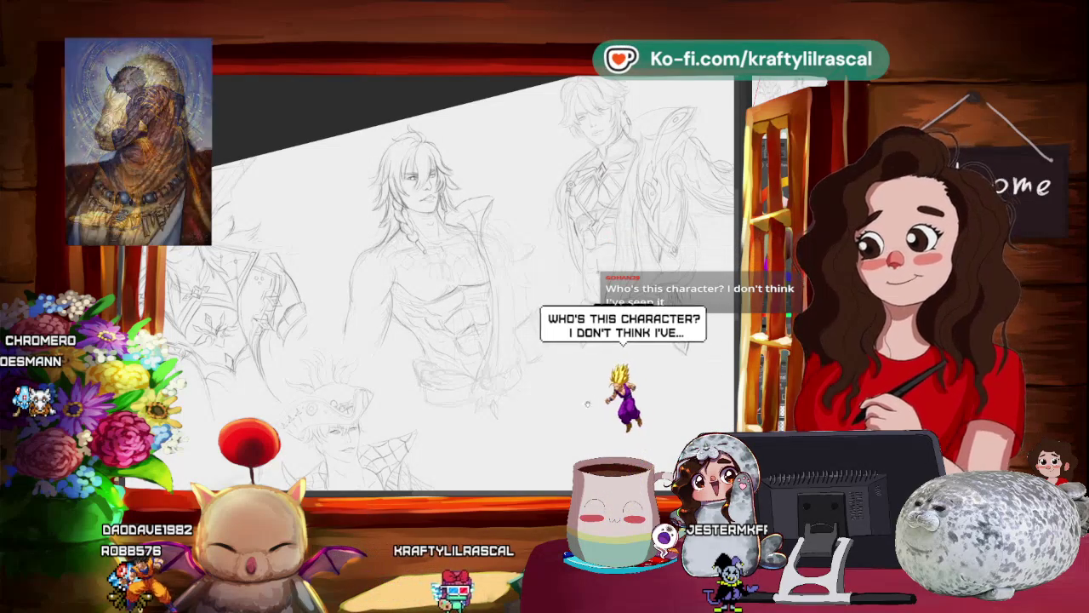
pyautogui.moveTo(587, 404); pyautogui.dragTo(618, 389)
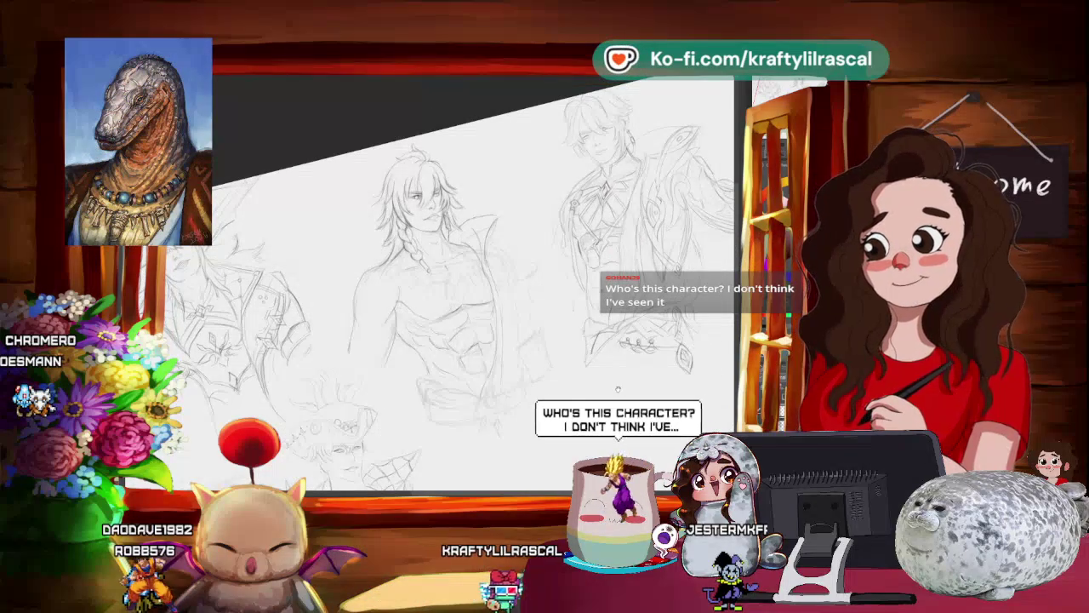
pyautogui.hotkey('ctrl', '0')
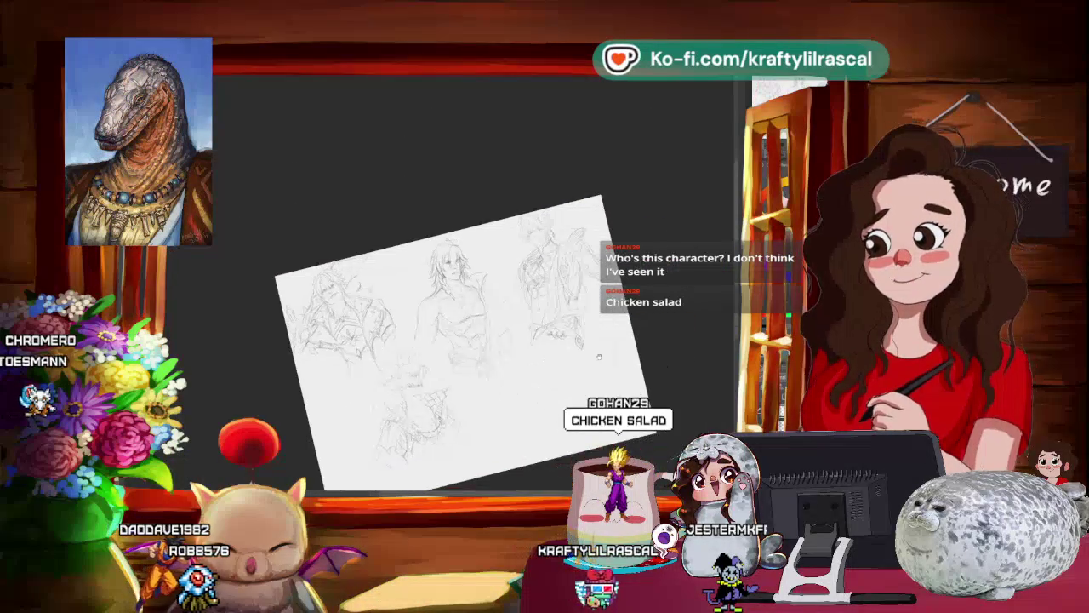
pyautogui.moveTo(587, 403); pyautogui.dragTo(596, 375)
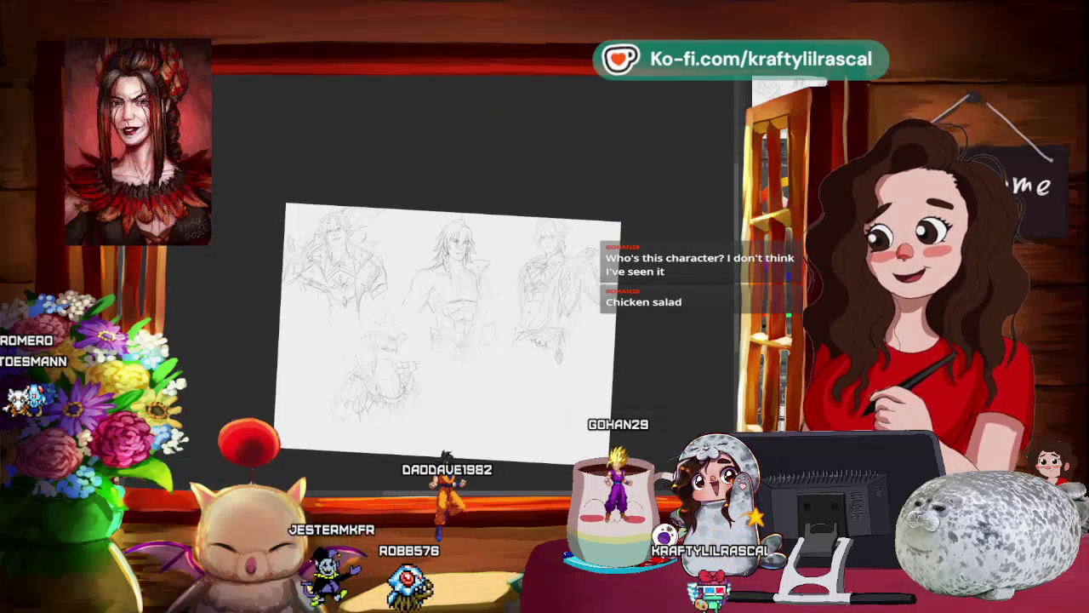
pyautogui.hotkey('alt', 'Tab')
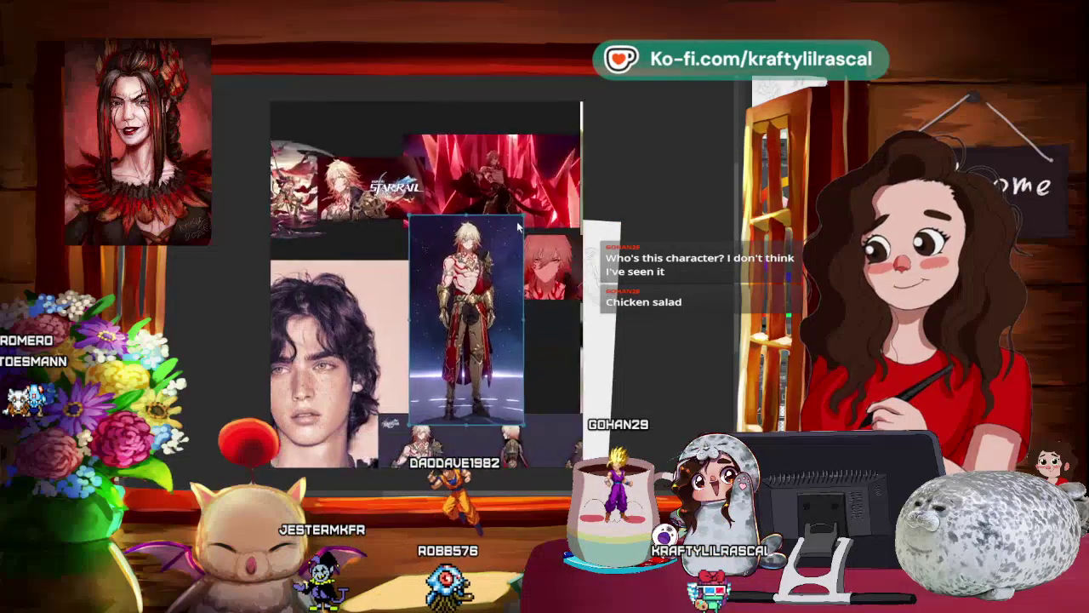
pyautogui.scroll(2, 482, 314)
pyautogui.scroll(2, 463, 281)
pyautogui.scroll(2, 443, 243)
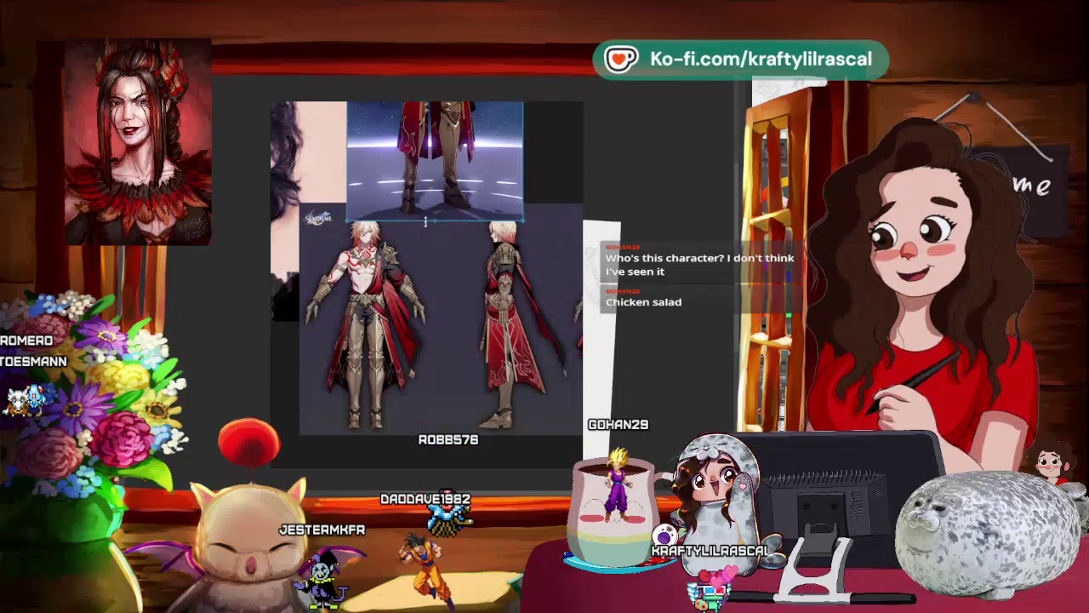
pyautogui.scroll(-3, 426, 226)
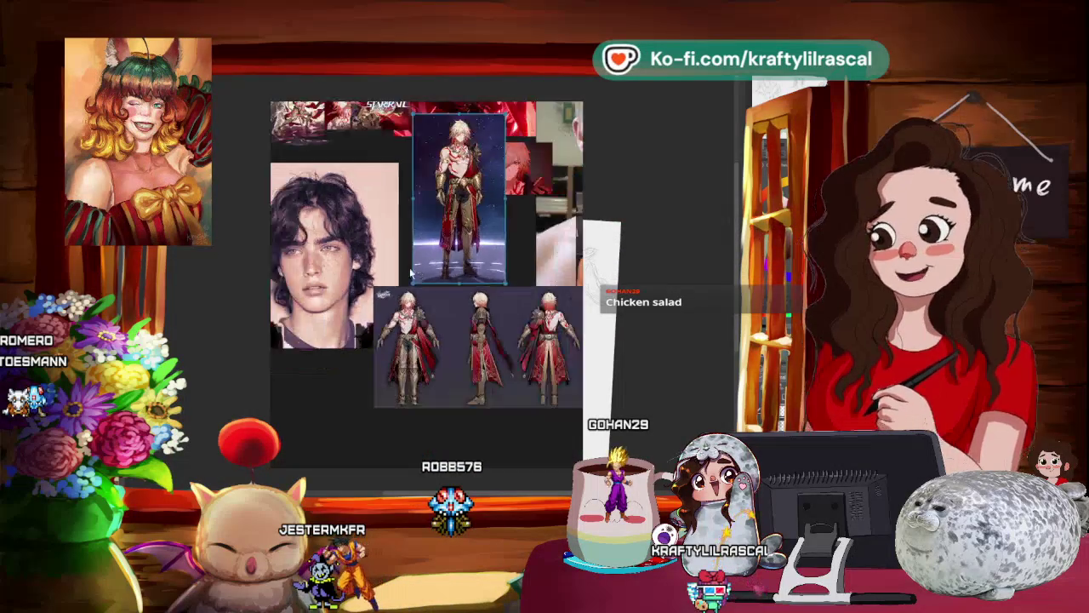
pyautogui.scroll(2, 420, 239)
pyautogui.scroll(3, 420, 239)
pyautogui.scroll(3, 420, 239)
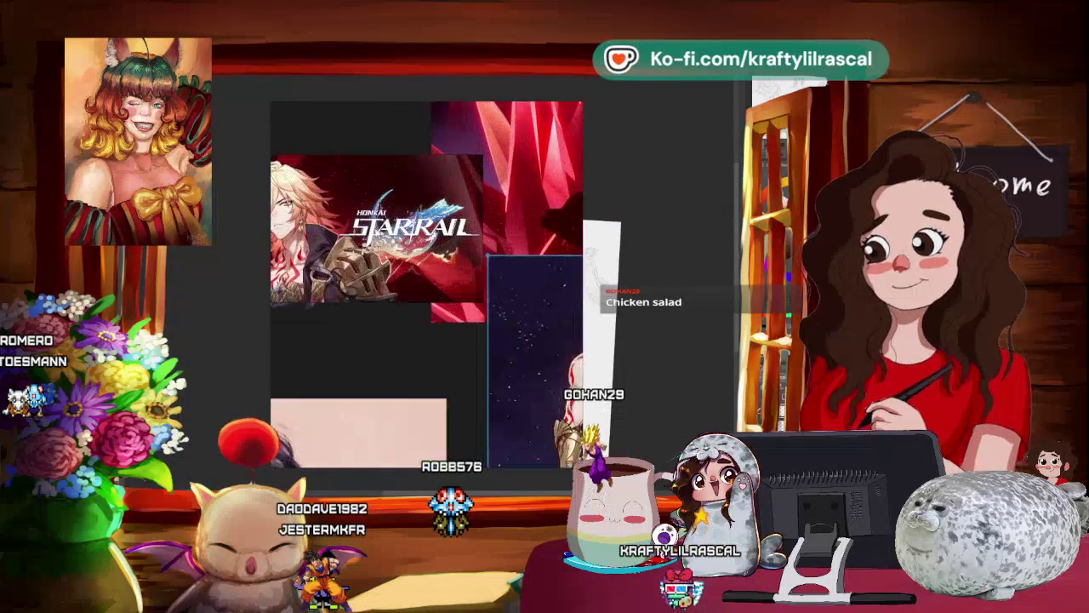
pyautogui.scroll(2, 425, 255)
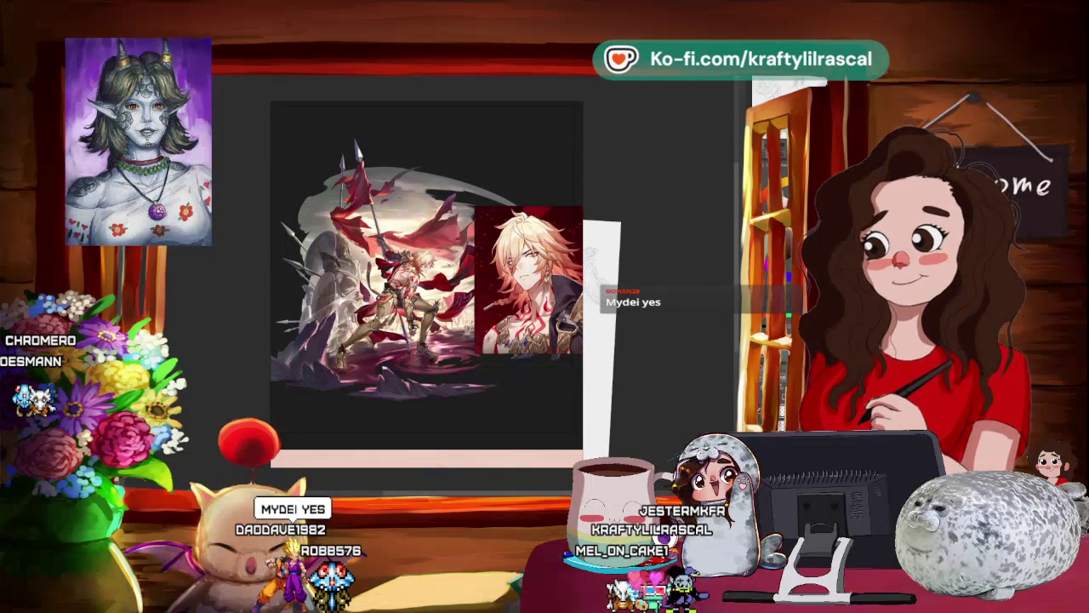
pyautogui.hotkey('alt', 'Tab')
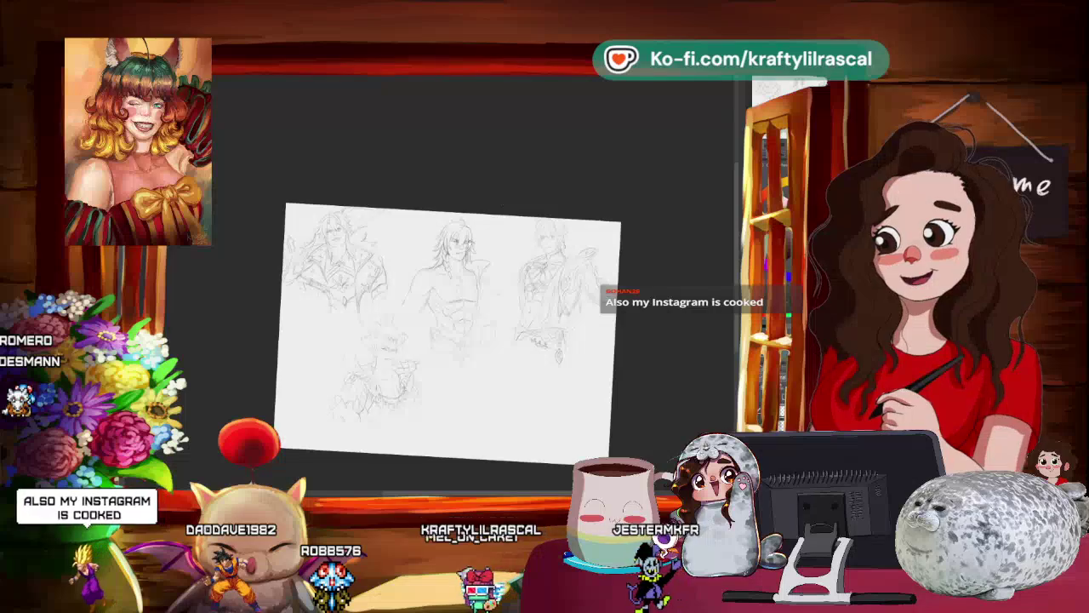
# Step: Zoom in on the long-haired man to keep sketching his braid and open jacket
pyautogui.hotkey('ctrl', '+')
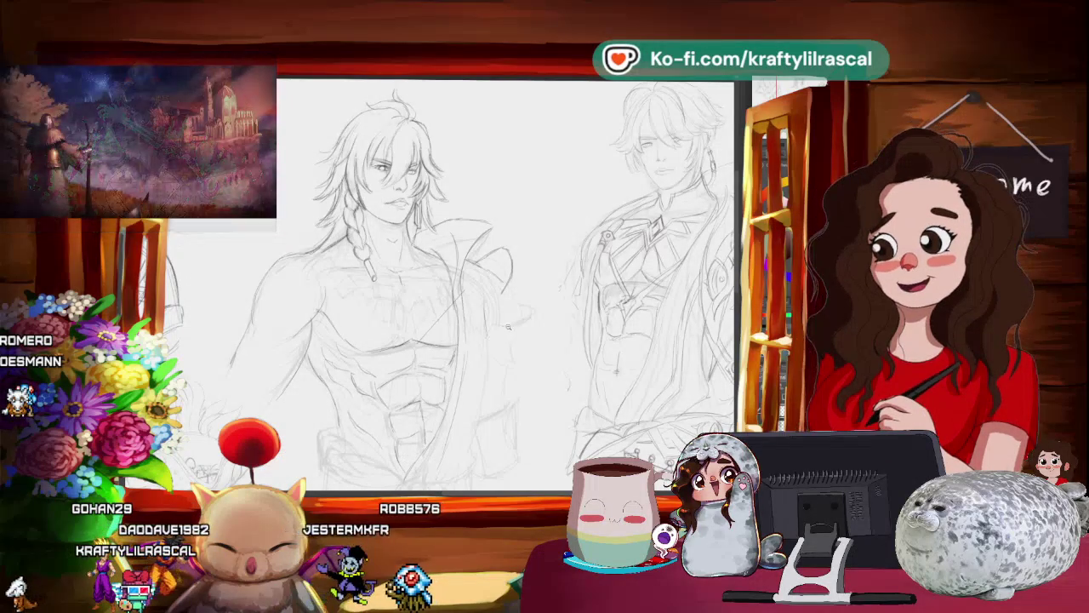
pyautogui.scroll(-2, 534, 312)
# Step: Adjust the zoom and keep drawing the man's torso, open collar and abdomen lines
pyautogui.scroll(2, 534, 311)
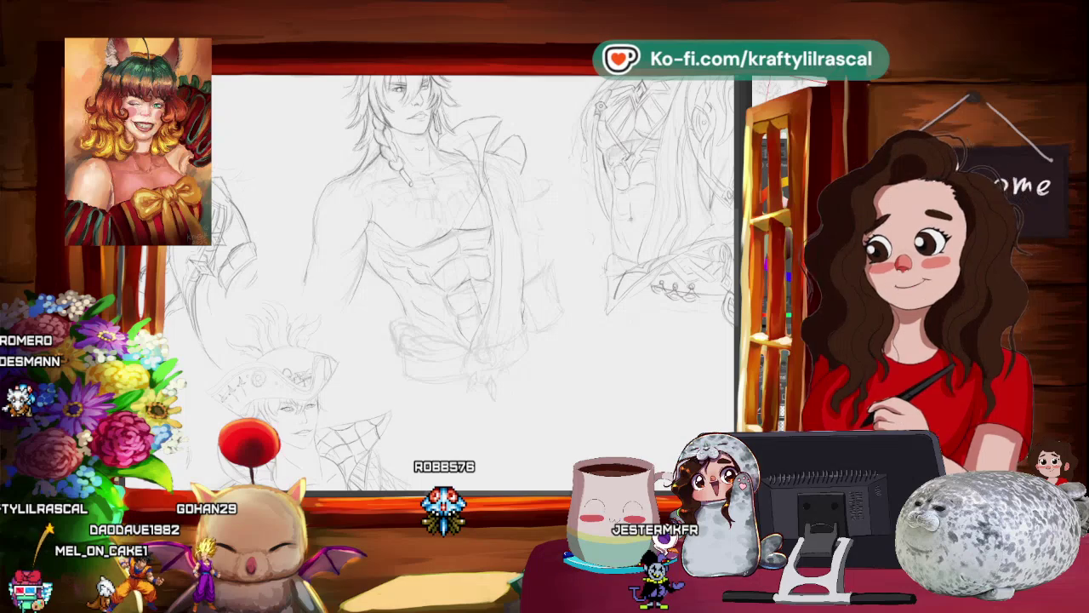
# Step: Switch to the YouTube window and play 'These Moms Are Cleaning Up On Youtube'
pyautogui.hotkey('alt', 'Tab')
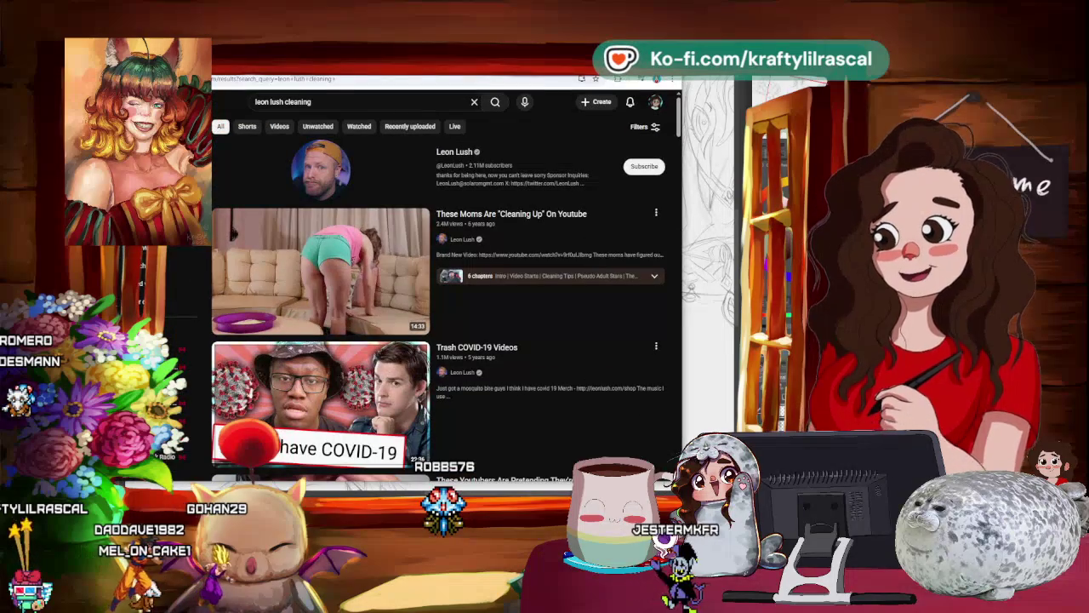
pyautogui.hotkey('alt', 'Tab')
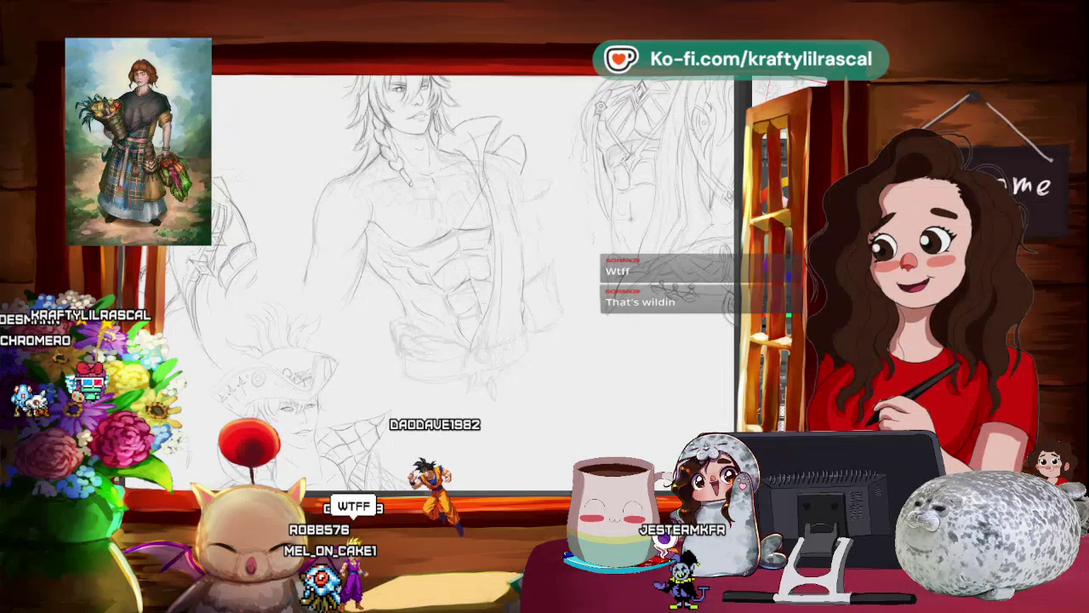
pyautogui.hotkey('alt', 'Tab')
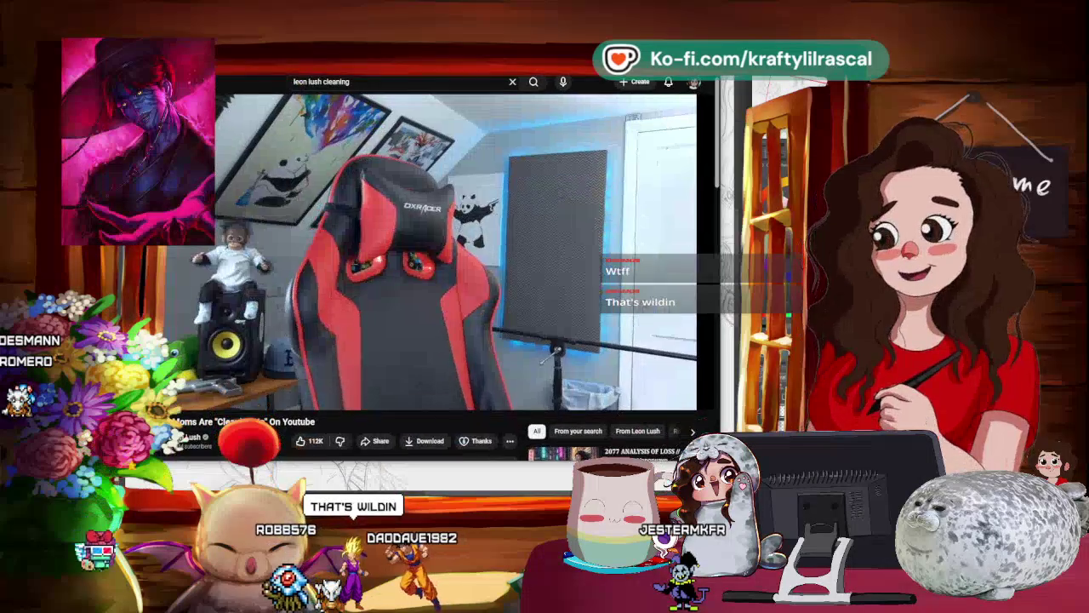
pyautogui.click(506, 205)
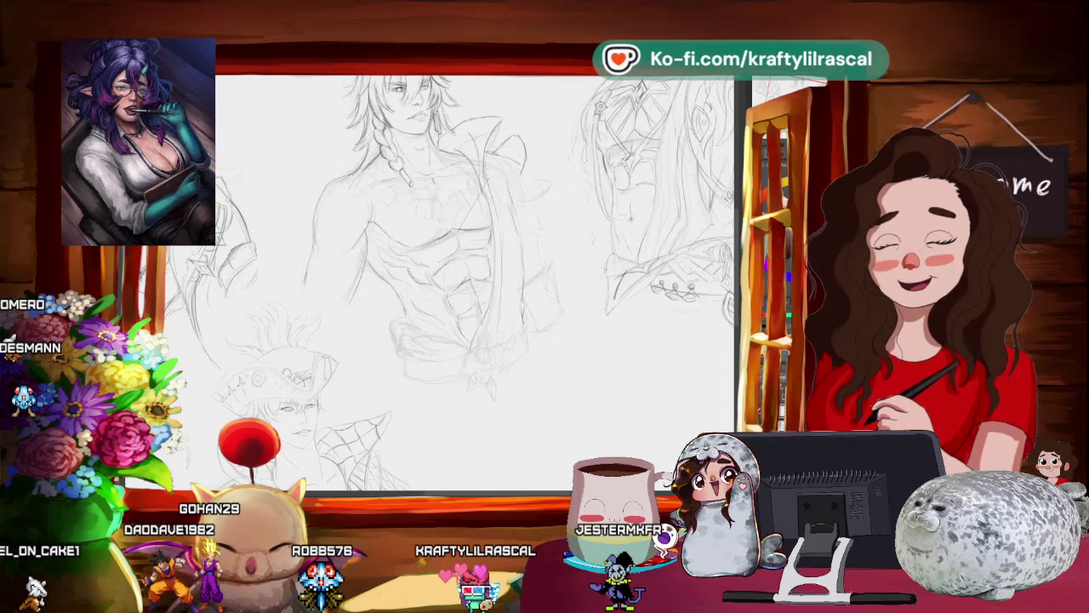
# Step: Zoom in on the pendant and tilt the canvas to sketch the linked diamond necklace row
pyautogui.scroll(2, 400, 213)
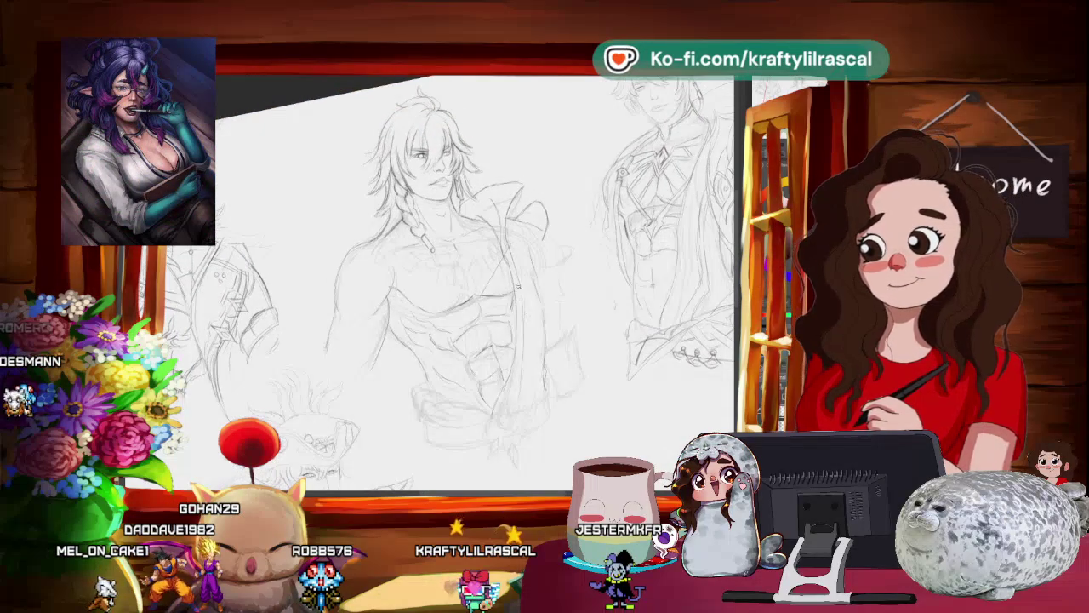
pyautogui.scroll(1, 400, 213)
pyautogui.scroll(1, 443, 255)
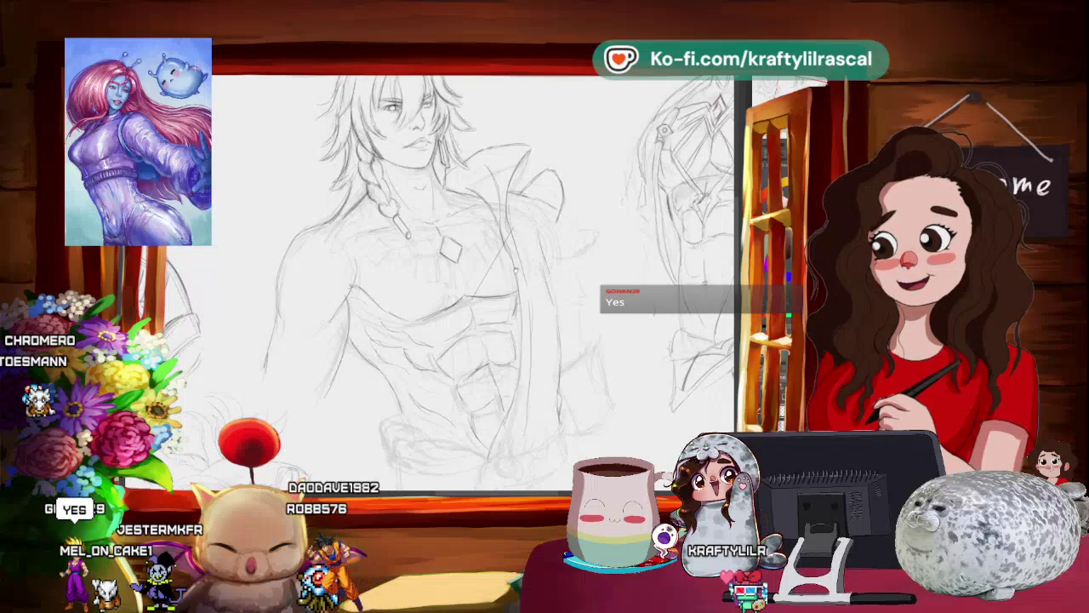
pyautogui.scroll(1, 516, 270)
pyautogui.scroll(1, 515, 334)
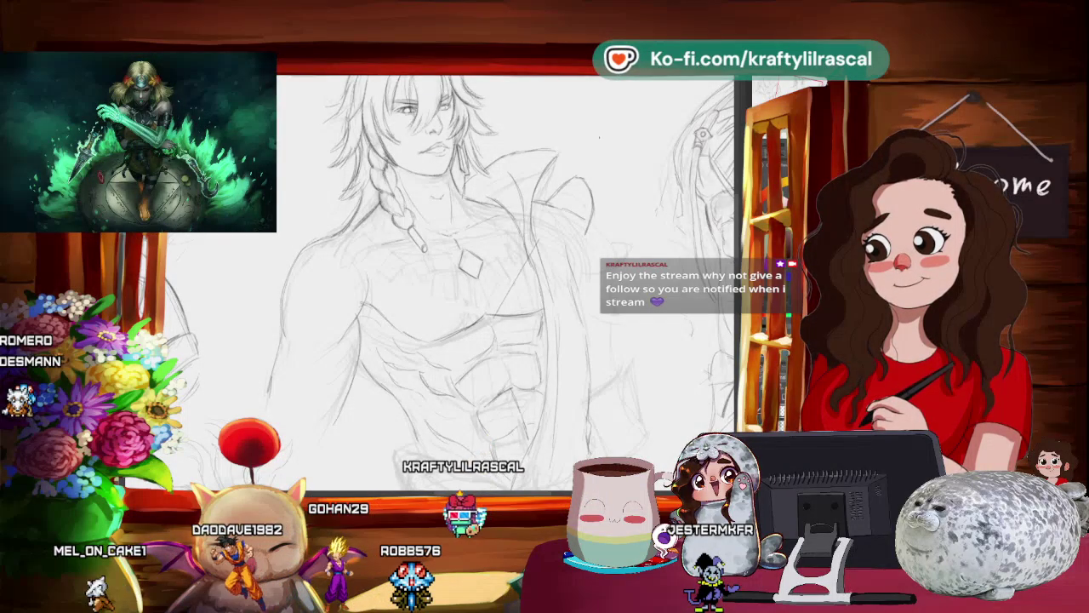
pyautogui.moveTo(442, 272); pyautogui.dragTo(426, 281)
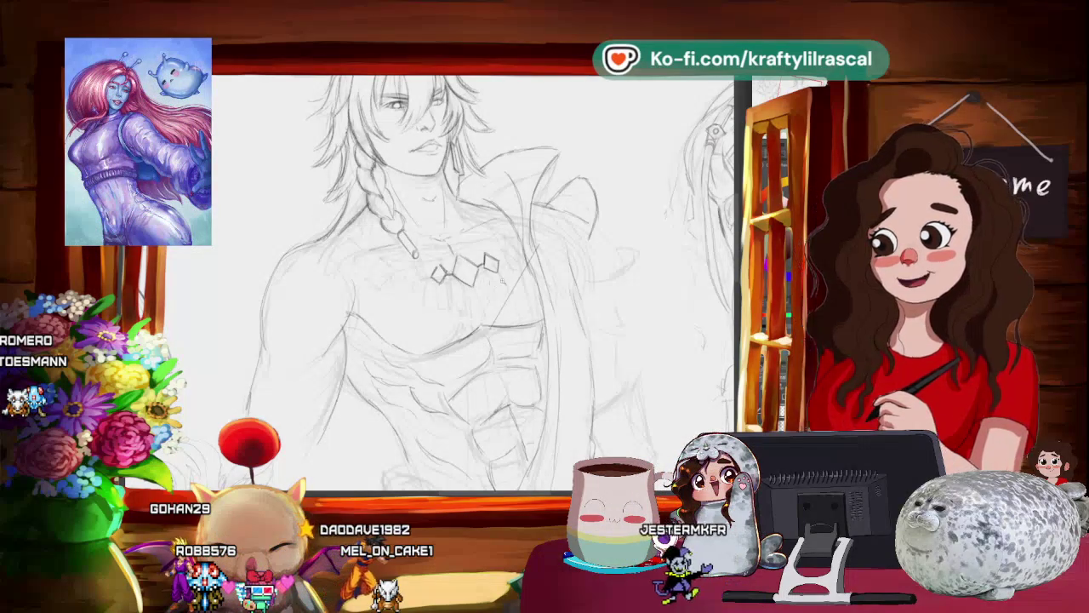
# Step: Free-transform the diamond necklace strokes with Ctrl+T to enlarge the pendant
pyautogui.scroll(-3, 451, 281)
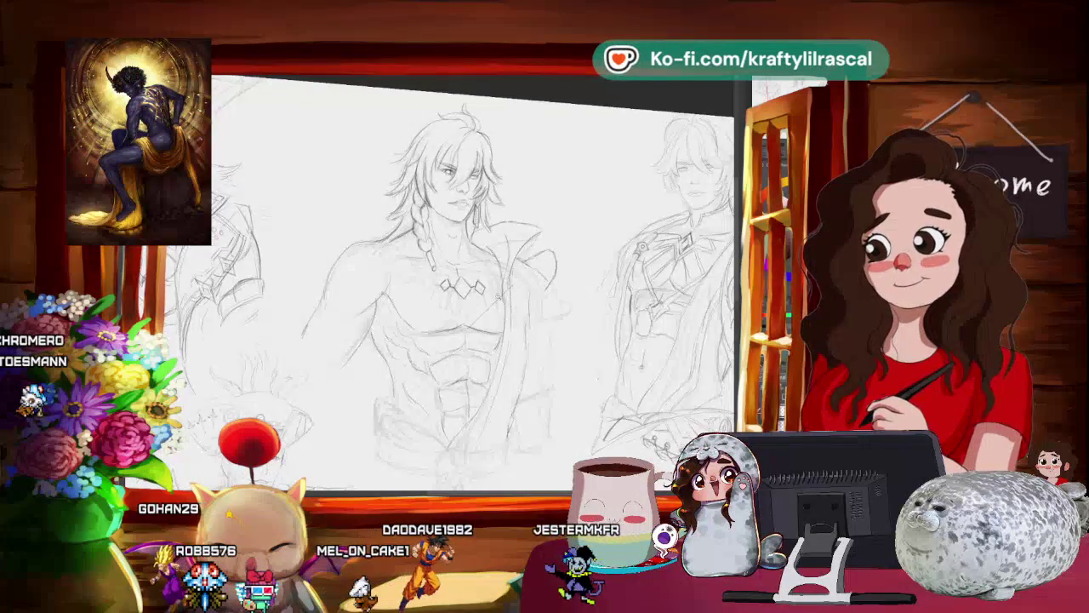
pyautogui.scroll(3, 468, 281)
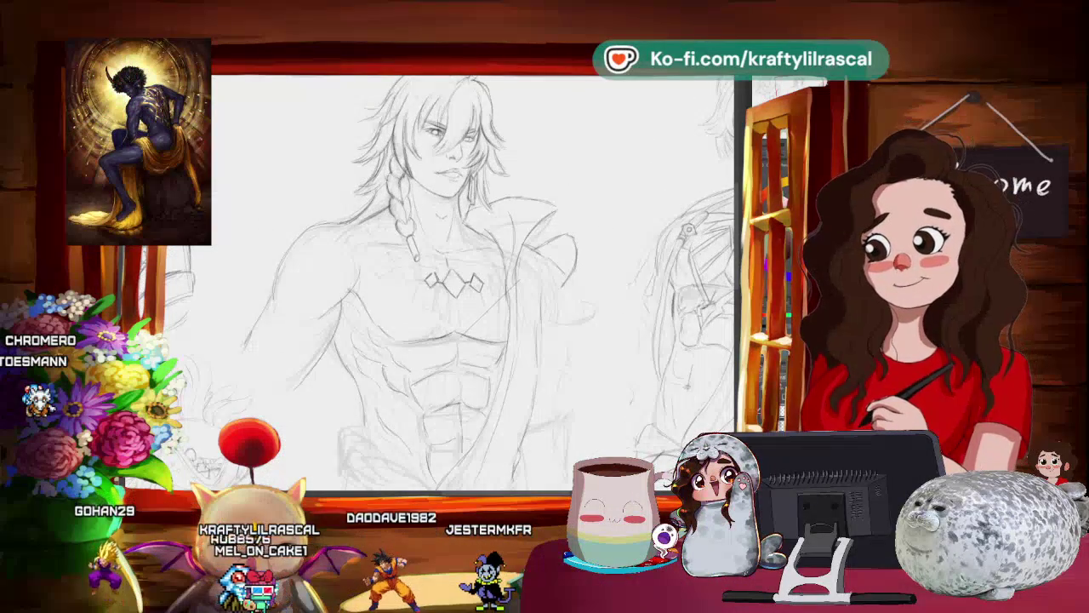
pyautogui.hotkey('ctrl', 't')
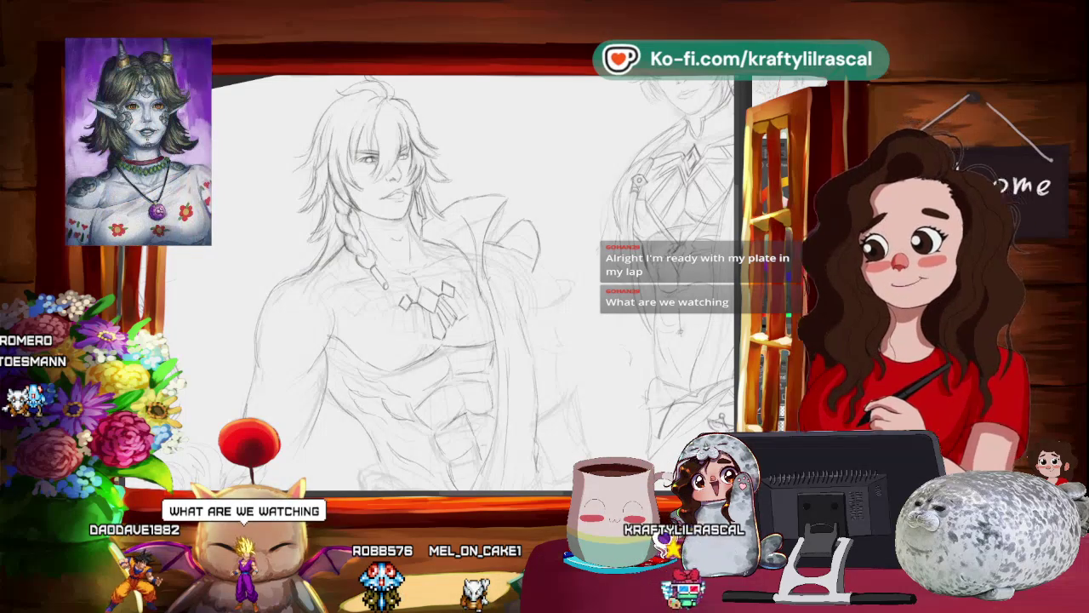
pyautogui.hotkey('alt', 'Tab')
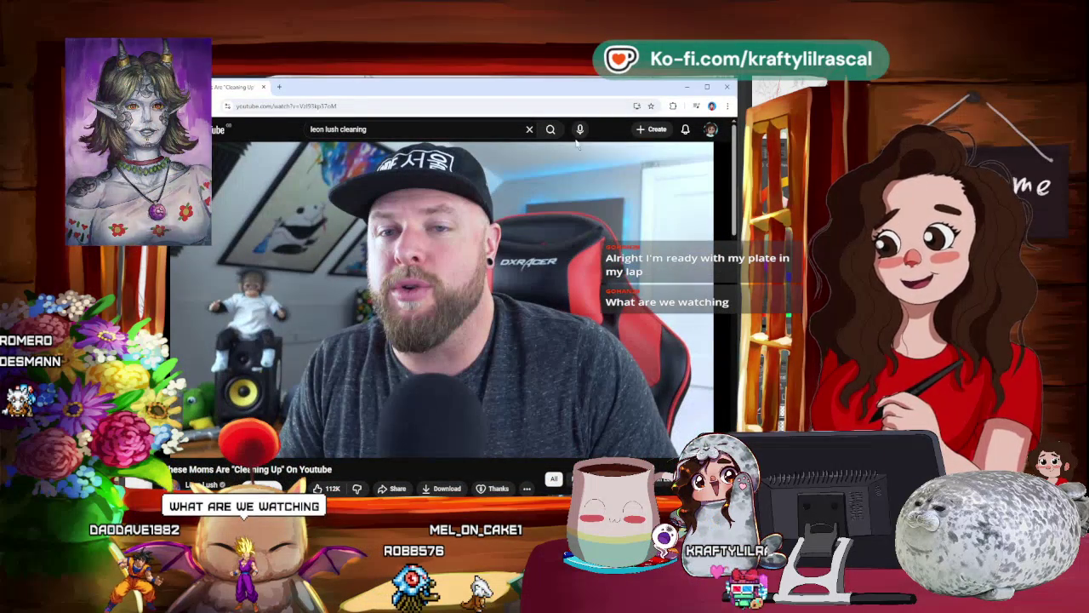
pyautogui.click(424, 280)
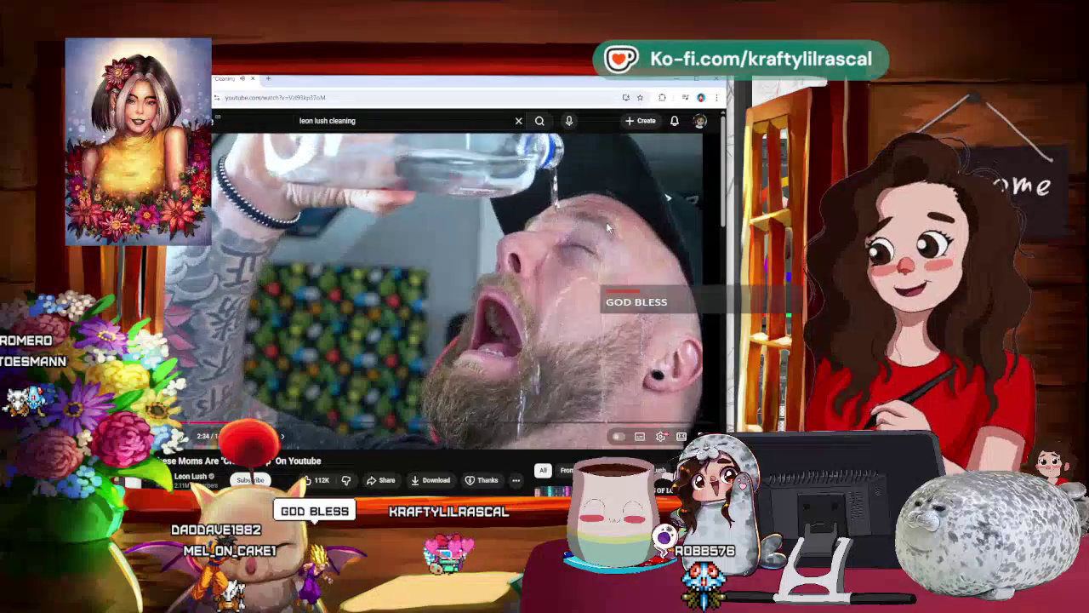
pyautogui.click(549, 181)
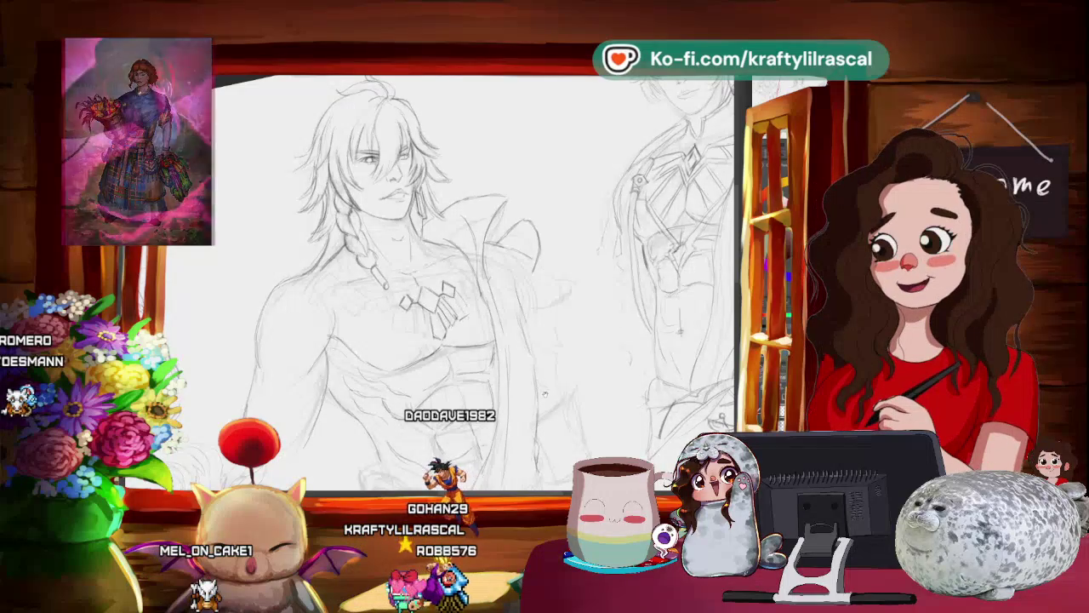
pyautogui.press('4')
pyautogui.moveTo(560, 426)
pyautogui.mouseDown()
pyautogui.moveTo(541, 434)
pyautogui.moveTo(511, 375)
pyautogui.mouseUp()
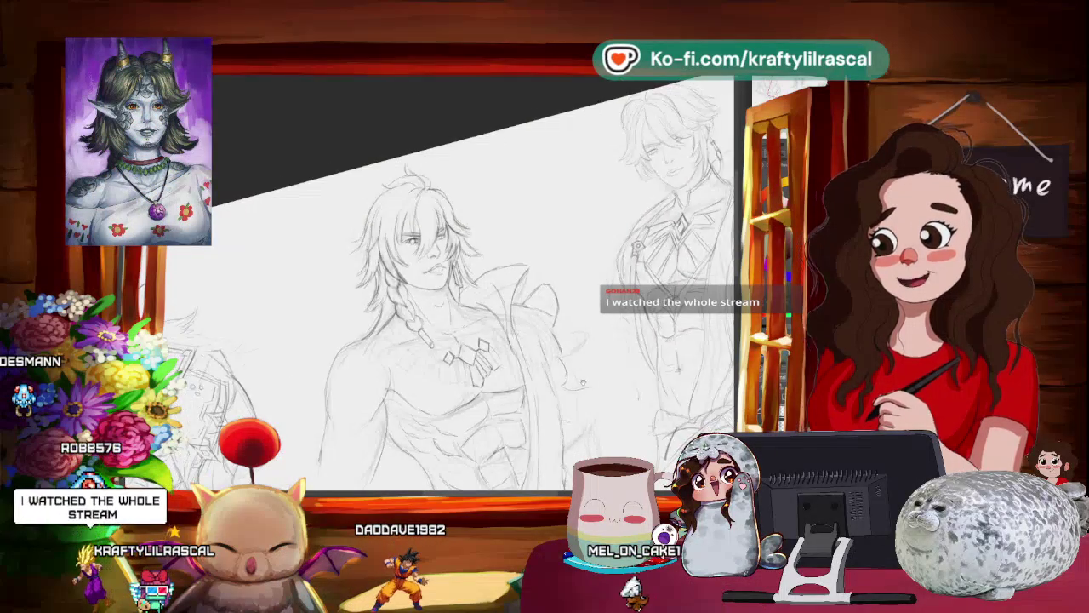
pyautogui.moveTo(604, 374); pyautogui.dragTo(523, 483)
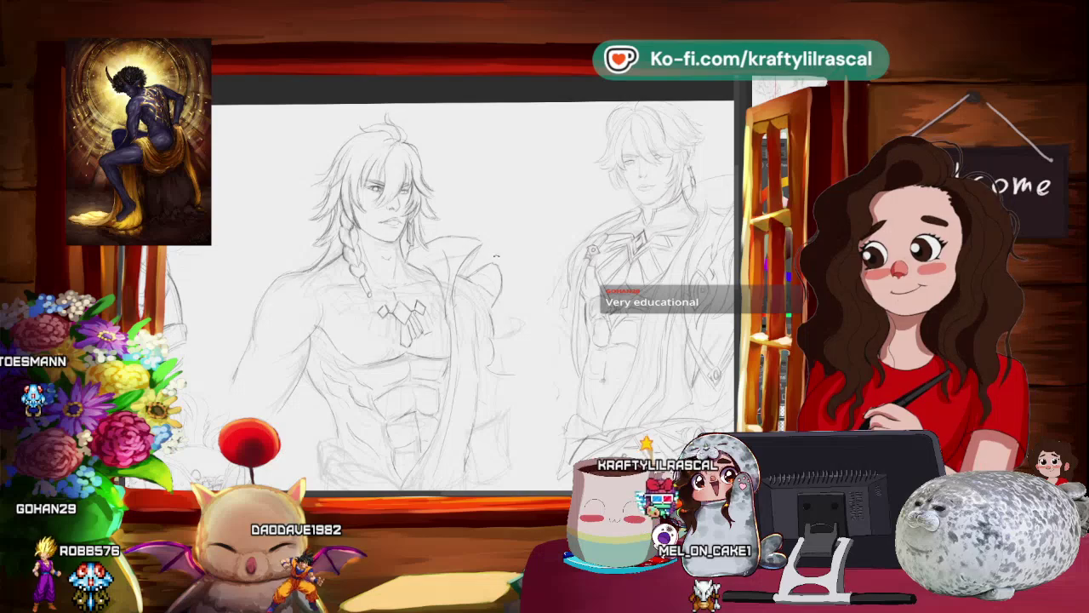
pyautogui.scroll(-2, 527, 273)
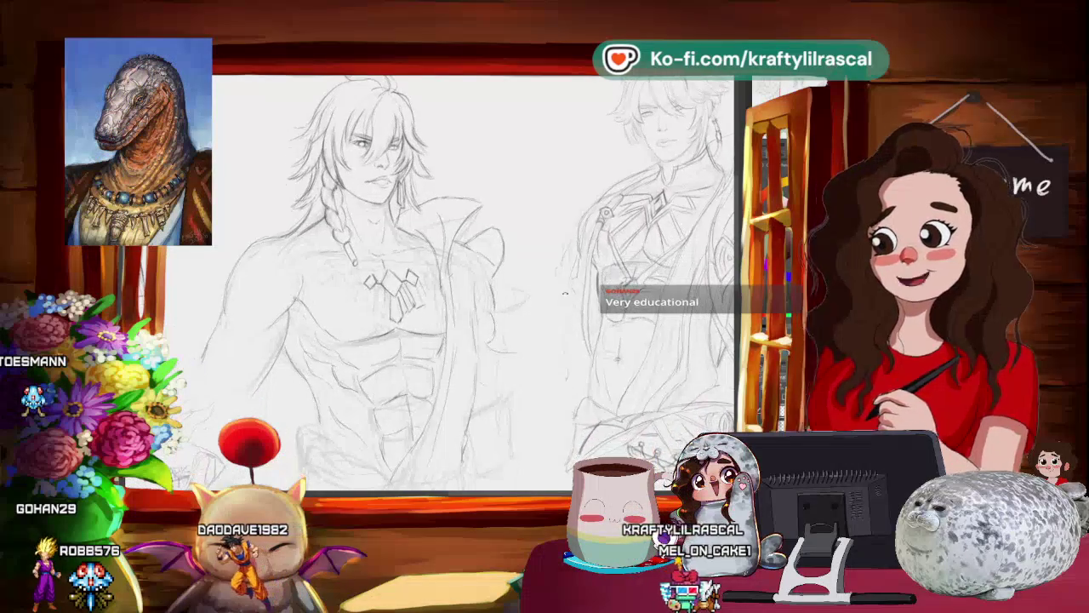
pyautogui.moveTo(565, 293); pyautogui.dragTo(545, 255)
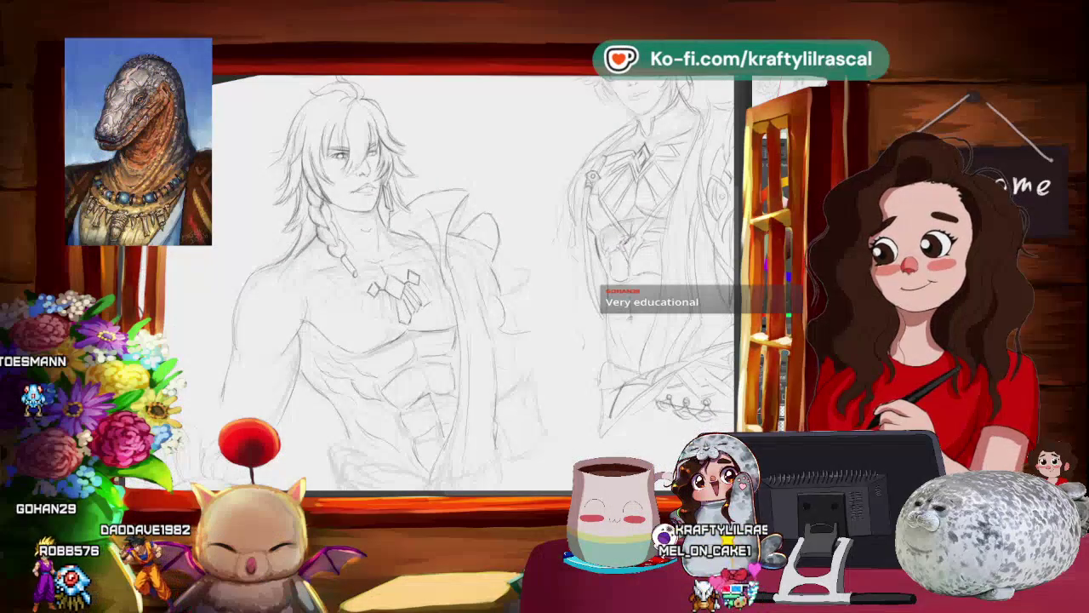
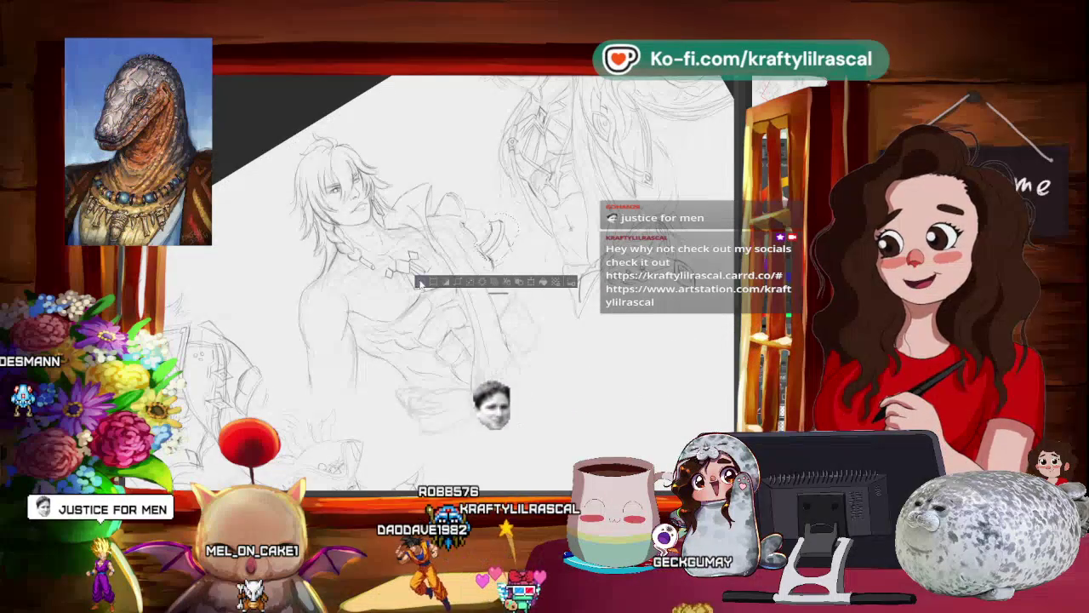
# Step: Commit the pending transform, then lasso the hand by the jacket and nudge it up-left
pyautogui.press('Return')
pyautogui.moveTo(477, 281); pyautogui.dragTo(502, 268)
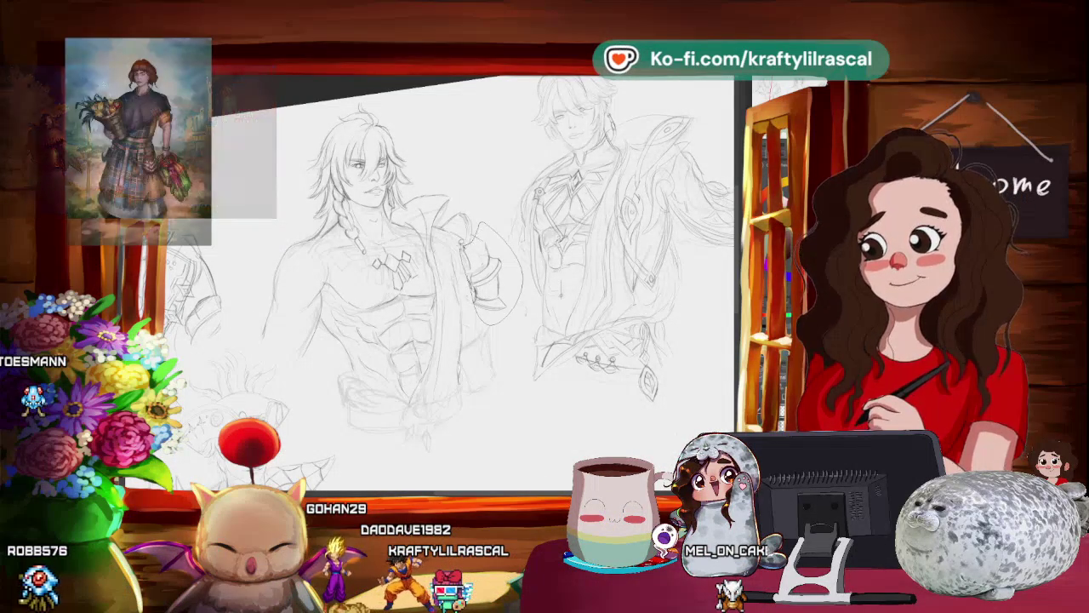
pyautogui.moveTo(481, 219); pyautogui.dragTo(489, 323)
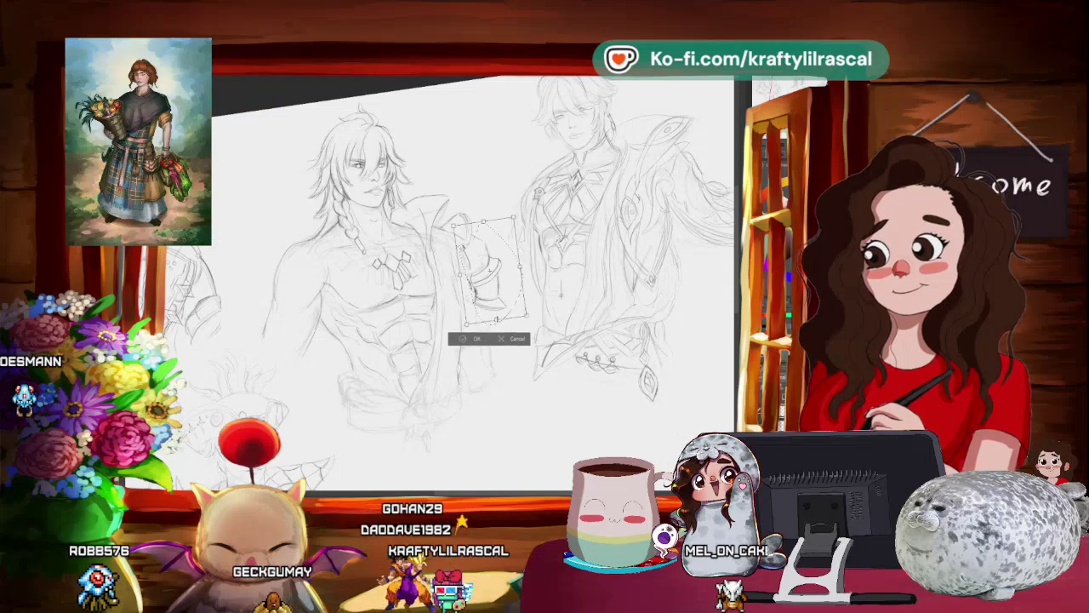
pyautogui.moveTo(500, 302); pyautogui.dragTo(481, 375)
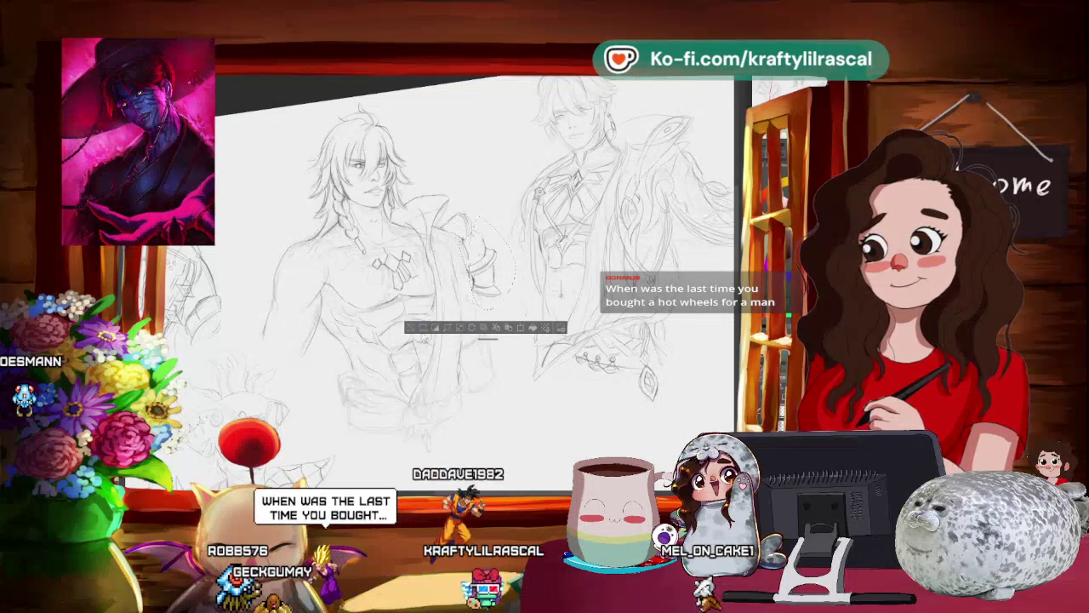
pyautogui.click(465, 328)
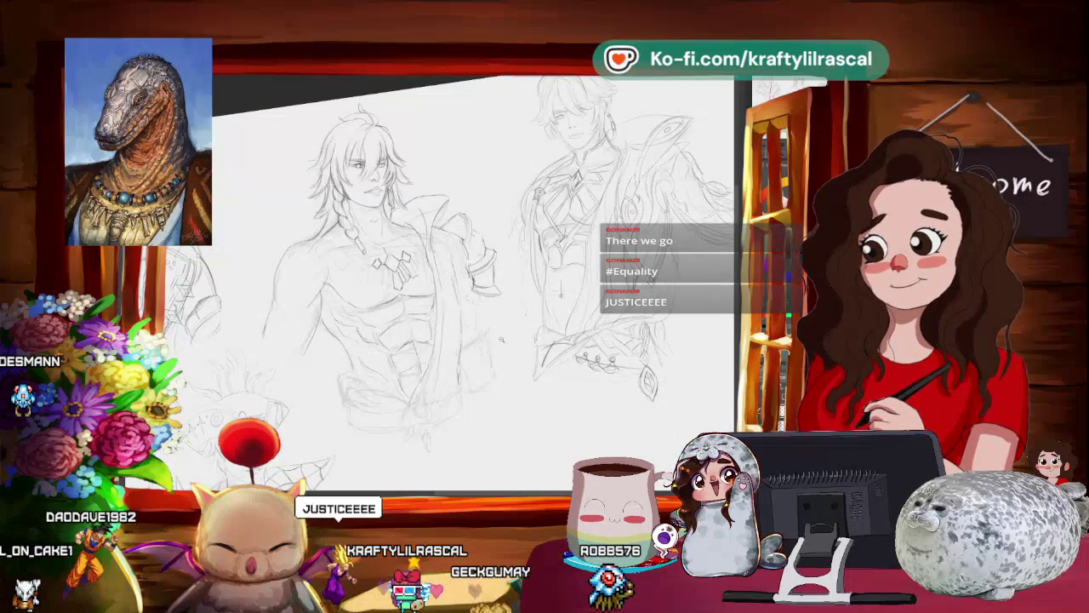
pyautogui.scroll(-1, 472, 281)
pyautogui.scroll(1, 473, 281)
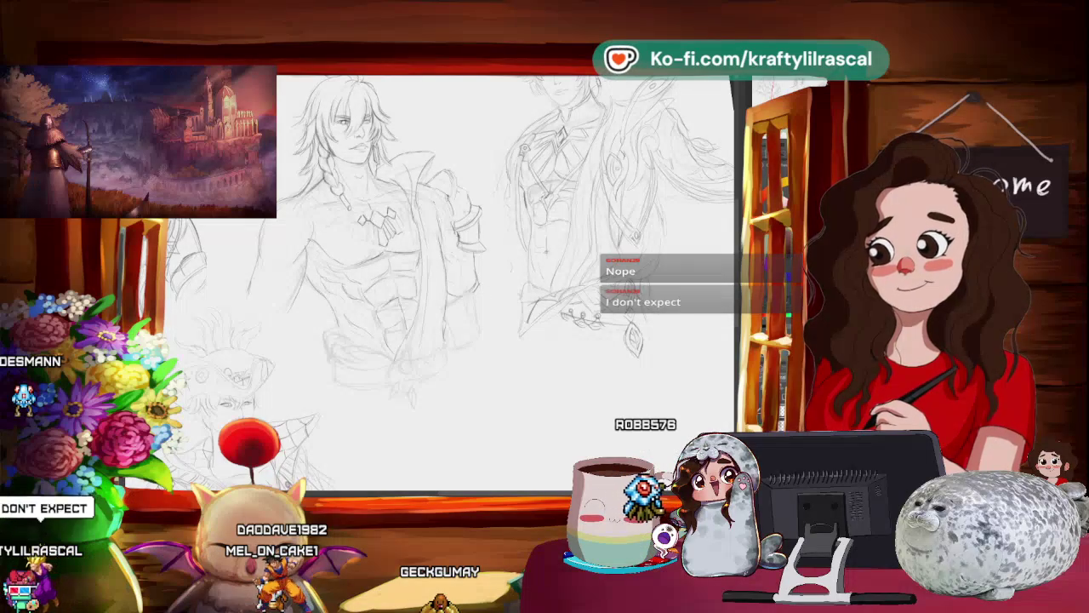
pyautogui.press('-')
pyautogui.press('-')
pyautogui.press('-')
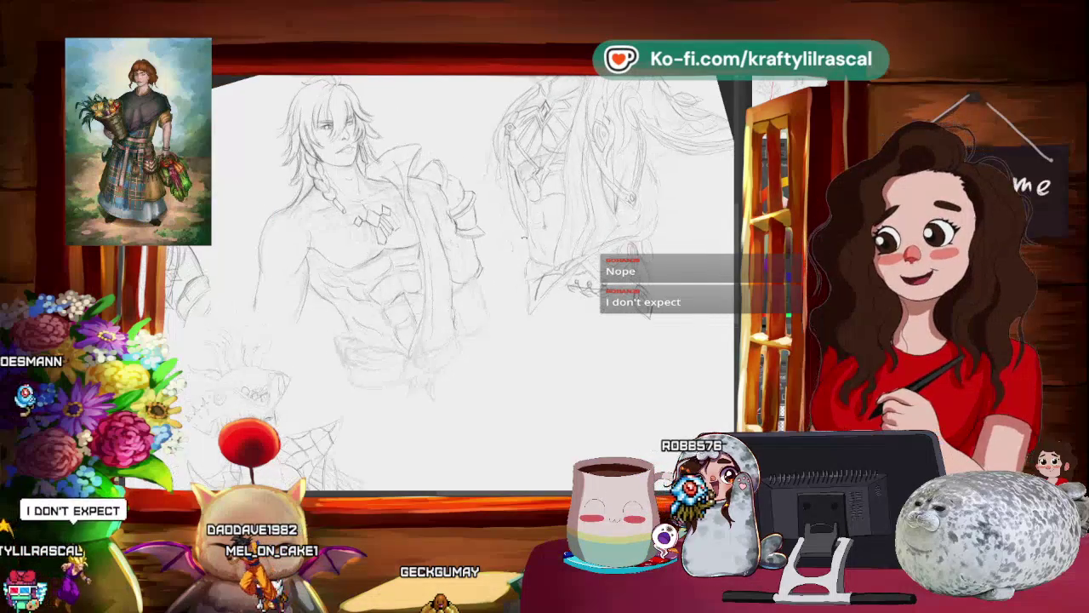
pyautogui.press('-')
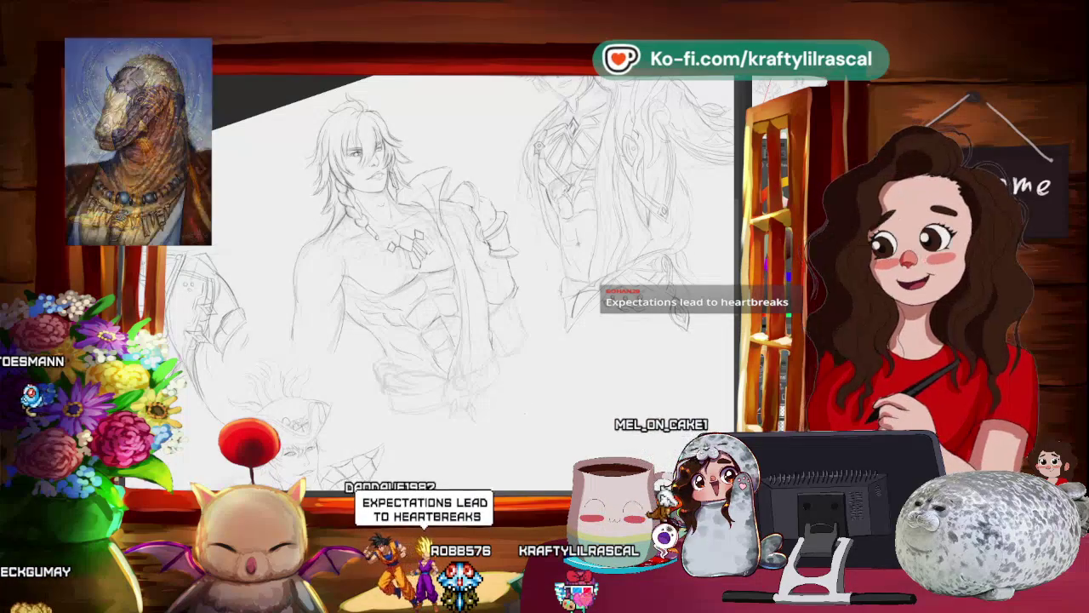
pyautogui.scroll(2, 606, 348)
pyautogui.moveTo(606, 348)
pyautogui.mouseDown()
pyautogui.moveTo(595, 358)
pyautogui.moveTo(251, 315)
pyautogui.mouseUp()
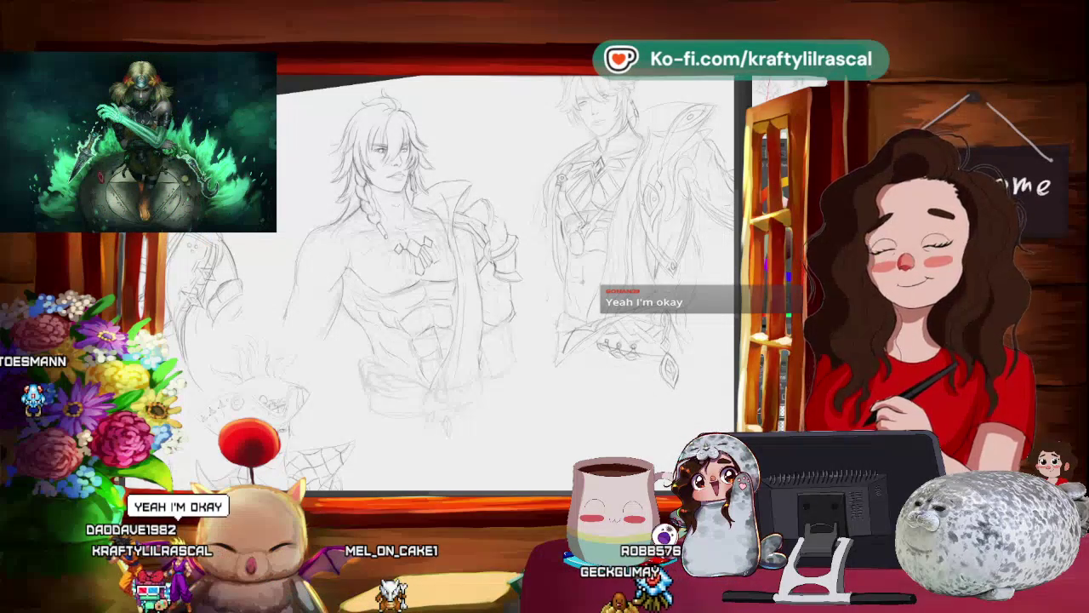
pyautogui.scroll(-3, 492, 340)
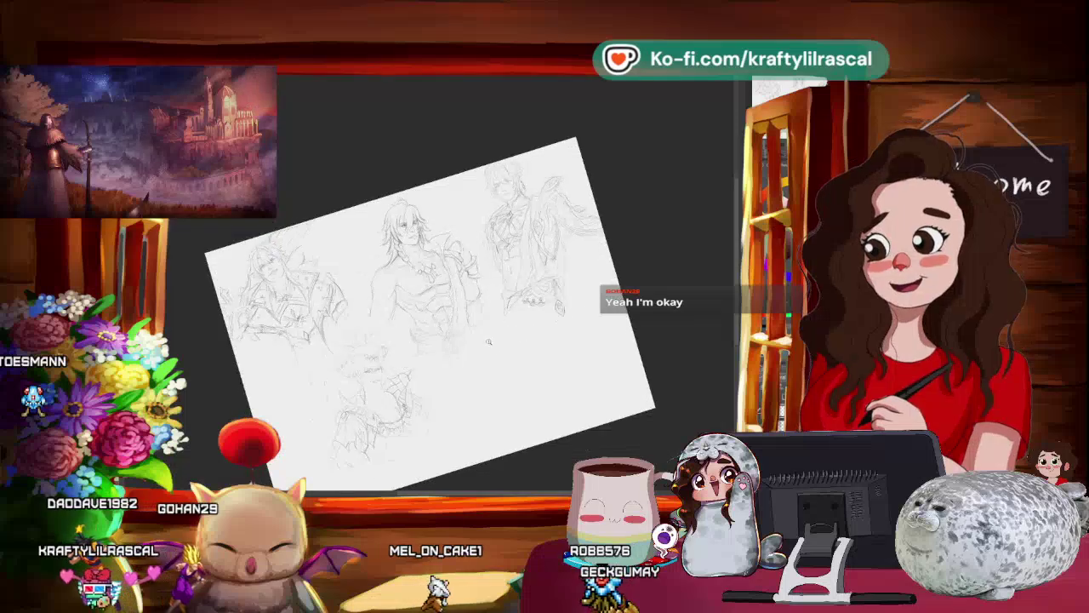
pyautogui.scroll(2, 492, 340)
pyautogui.scroll(1, 492, 339)
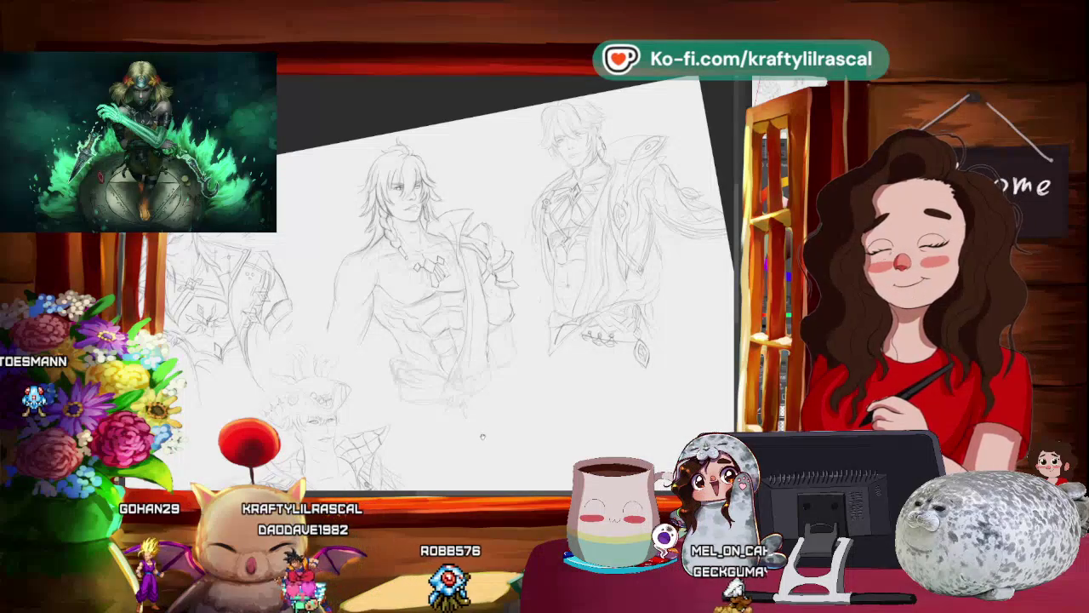
pyautogui.moveTo(482, 436)
pyautogui.mouseDown()
pyautogui.moveTo(574, 423)
pyautogui.moveTo(518, 423)
pyautogui.mouseUp()
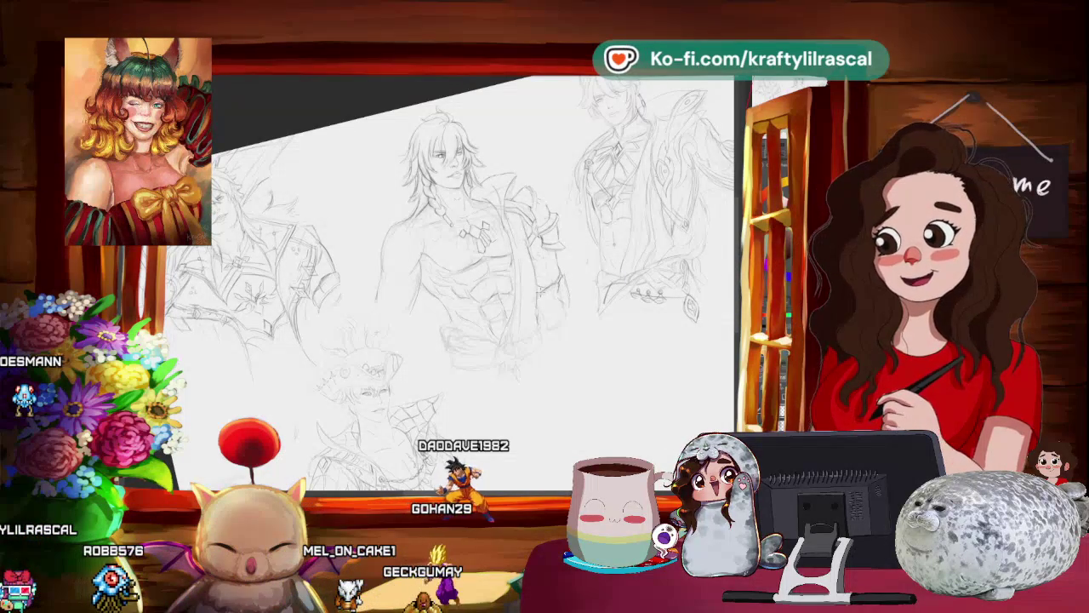
# Step: Pan, rotate and scroll the view around the shirtless figure for a comfortable drawing angle
pyautogui.moveTo(579, 315); pyautogui.dragTo(598, 316)
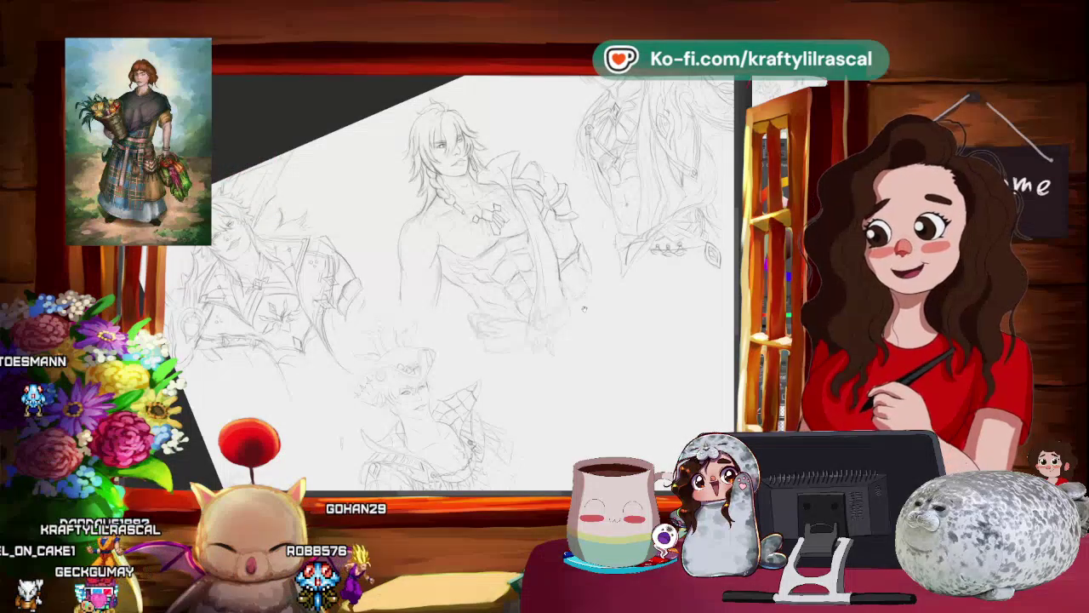
pyautogui.moveTo(511, 340)
pyautogui.mouseDown()
pyautogui.moveTo(560, 382)
pyautogui.moveTo(537, 449)
pyautogui.mouseUp()
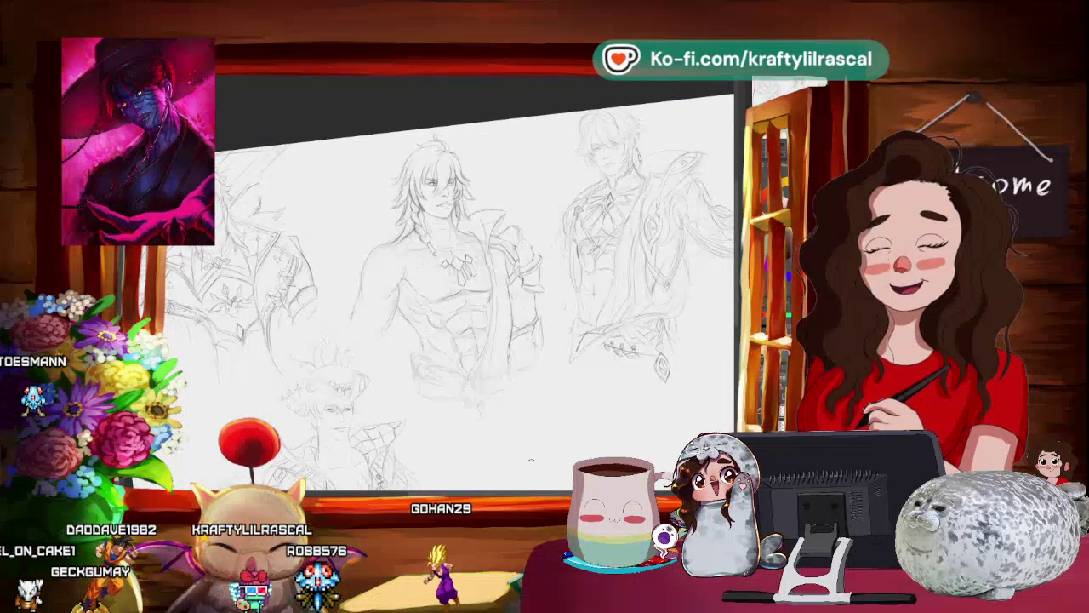
pyautogui.moveTo(575, 423)
pyautogui.mouseDown()
pyautogui.moveTo(564, 441)
pyautogui.moveTo(534, 429)
pyautogui.moveTo(559, 421)
pyautogui.moveTo(549, 445)
pyautogui.moveTo(603, 406)
pyautogui.mouseUp()
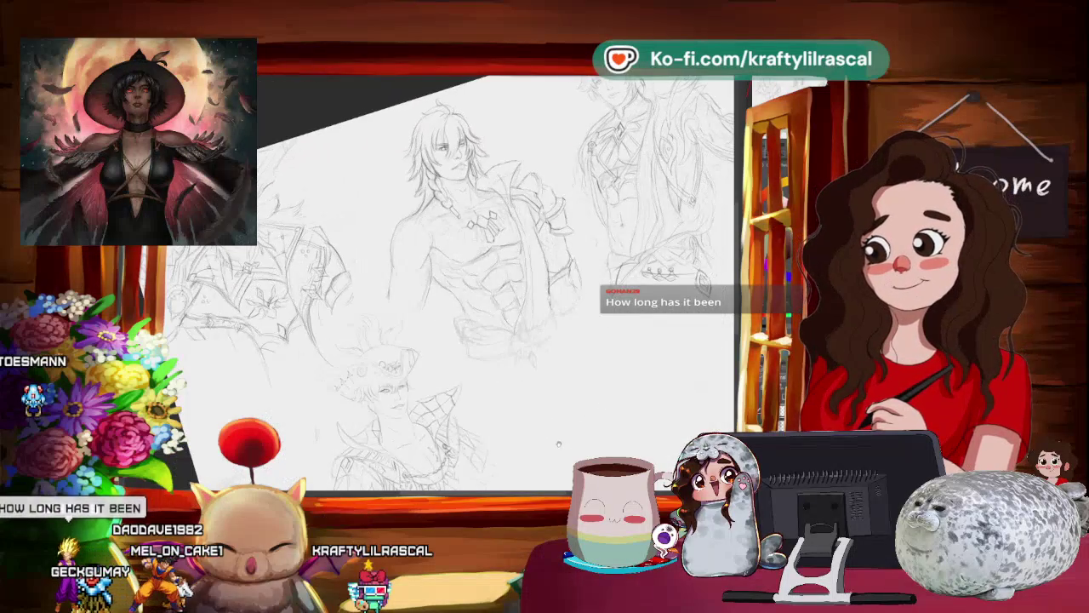
pyautogui.moveTo(558, 443)
pyautogui.mouseDown()
pyautogui.moveTo(560, 430)
pyautogui.moveTo(398, 305)
pyautogui.mouseUp()
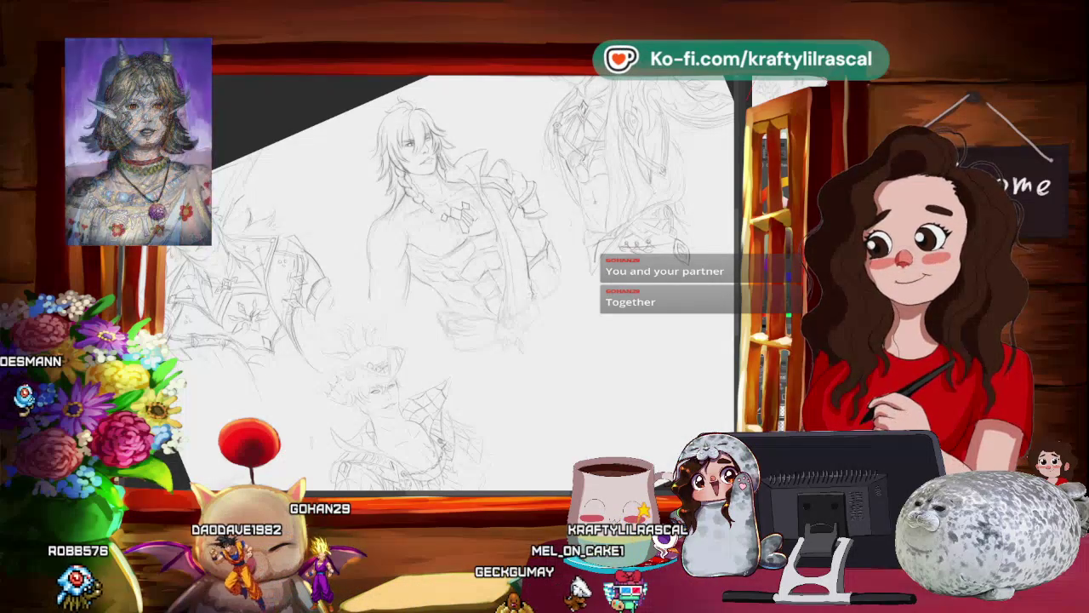
pyautogui.scroll(-2, 542, 410)
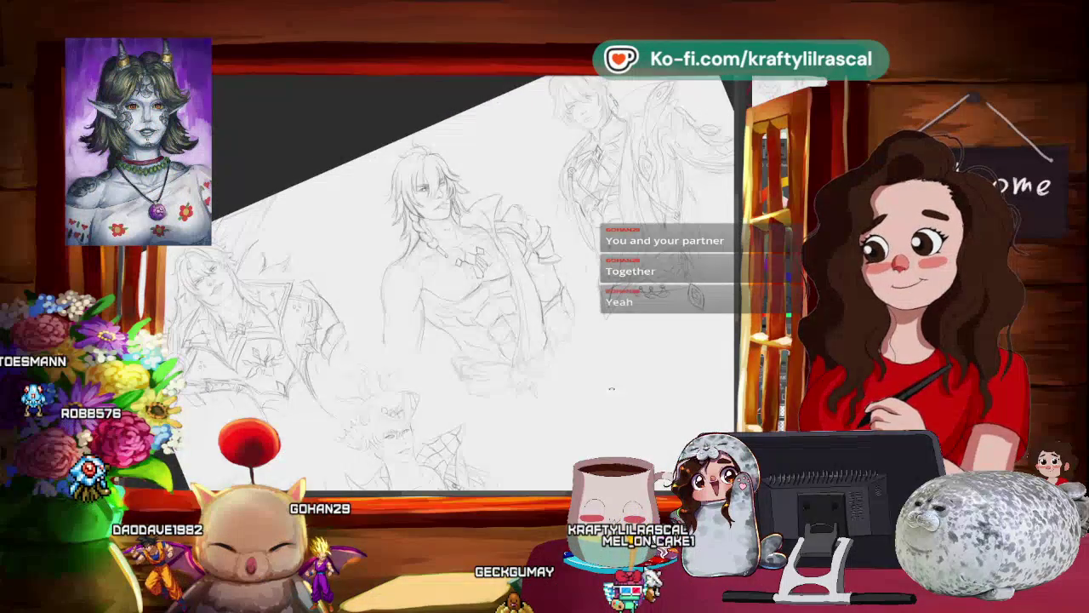
pyautogui.scroll(-1, 542, 410)
pyautogui.scroll(-1, 553, 414)
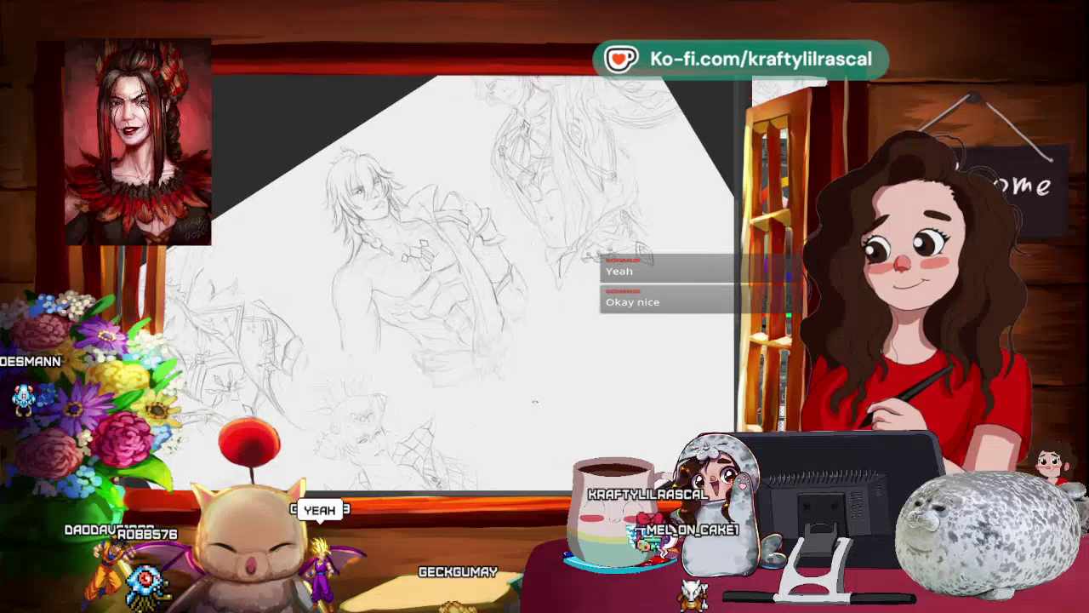
pyautogui.scroll(-2, 451, 281)
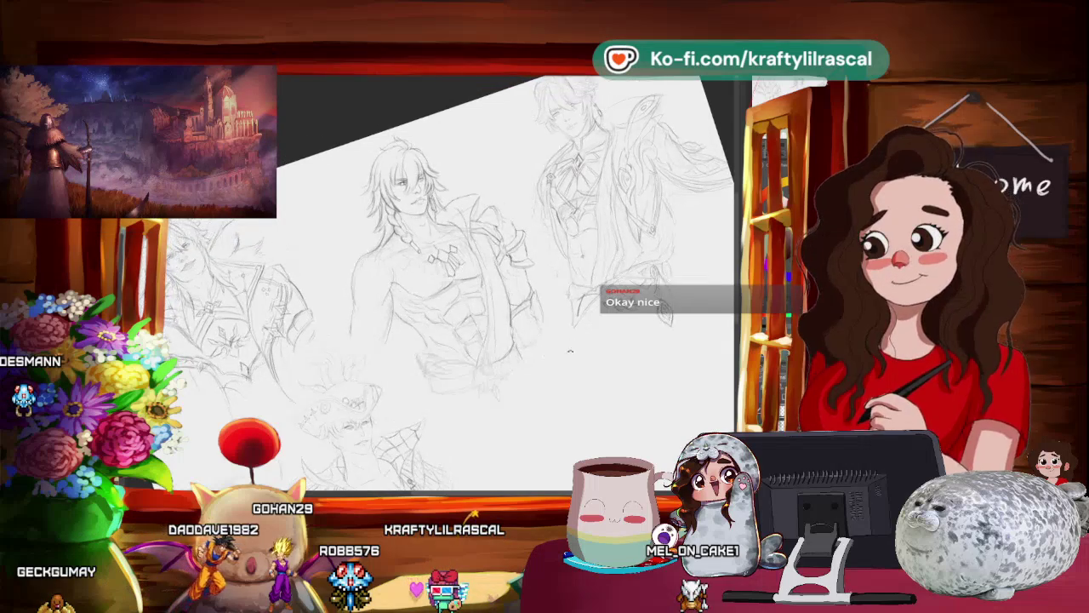
# Step: Zoom and tilt onto the central figure's abs, necklace and jacket, then fit the page
pyautogui.moveTo(502, 281); pyautogui.dragTo(527, 323)
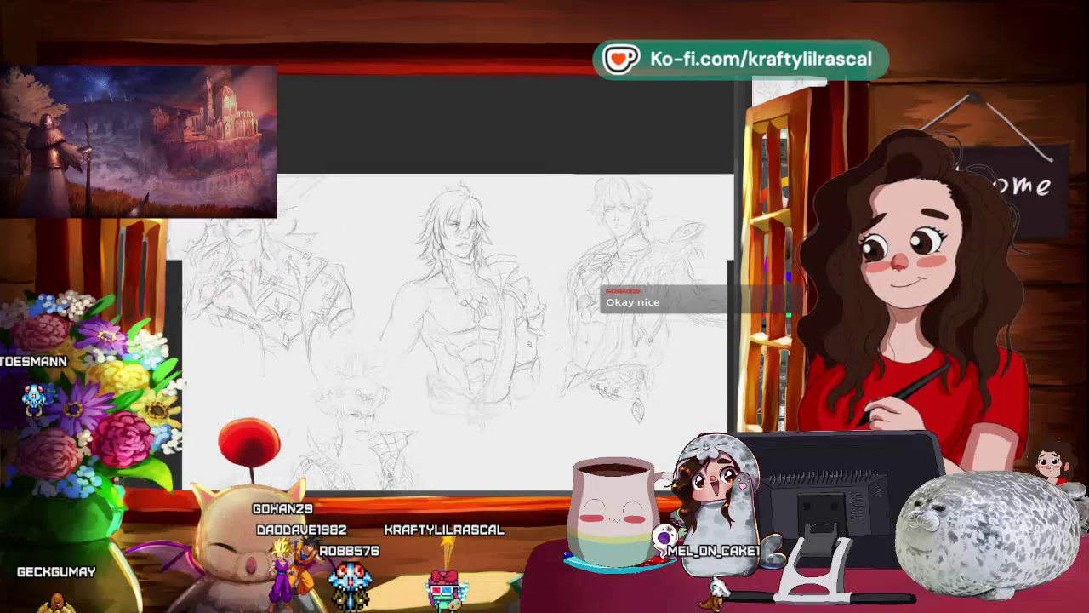
pyautogui.moveTo(451, 213); pyautogui.dragTo(460, 178)
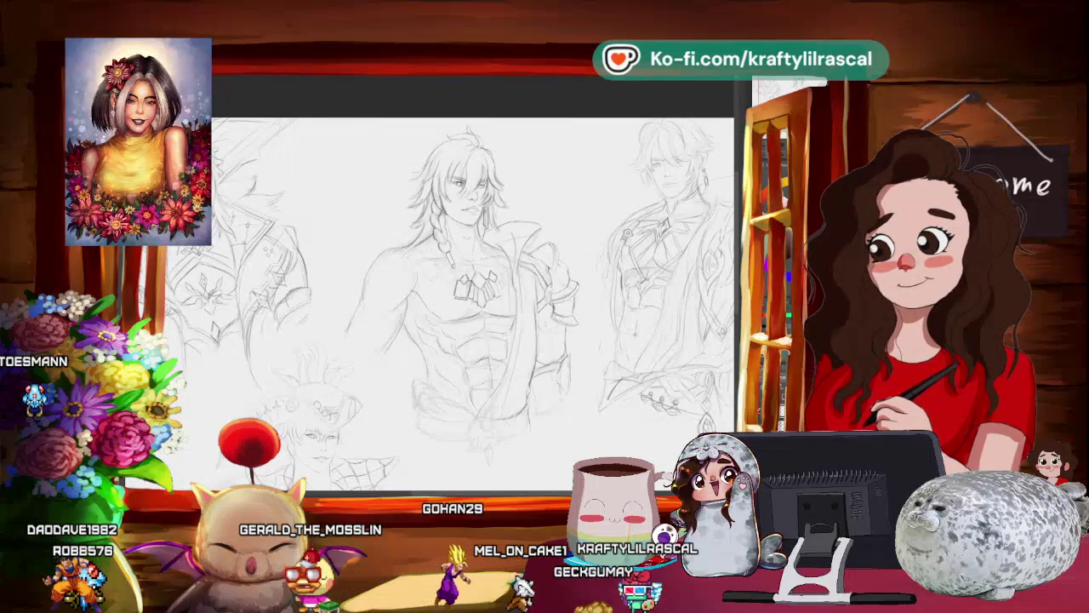
pyautogui.moveTo(476, 255); pyautogui.dragTo(443, 289)
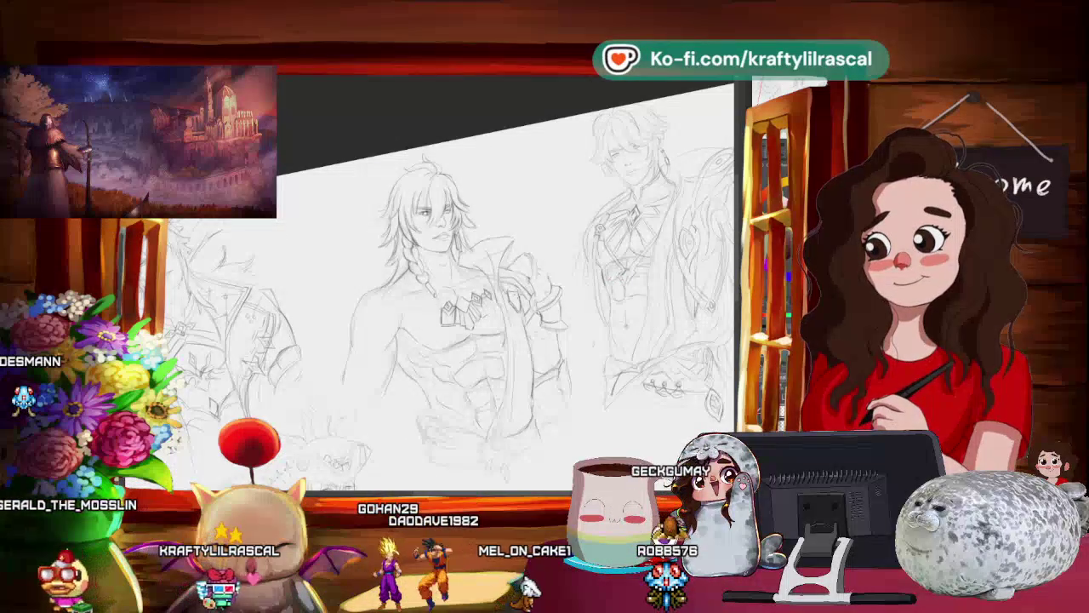
pyautogui.hotkey('ctrl', '0')
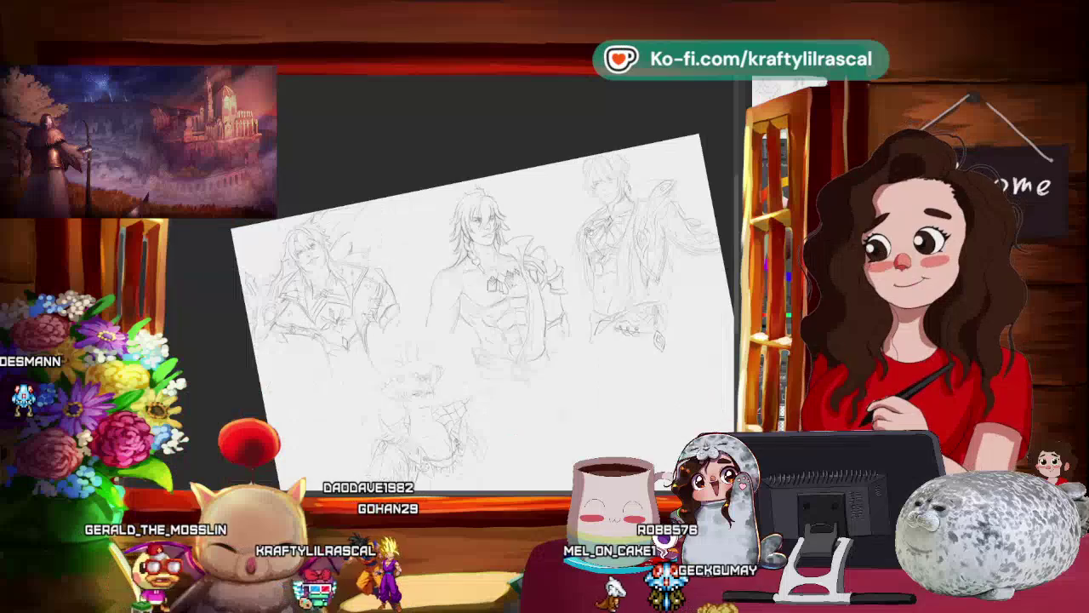
# Step: Zoom out to review the full sheet, then zoom back in and tilt the page
pyautogui.scroll(2, 477, 323)
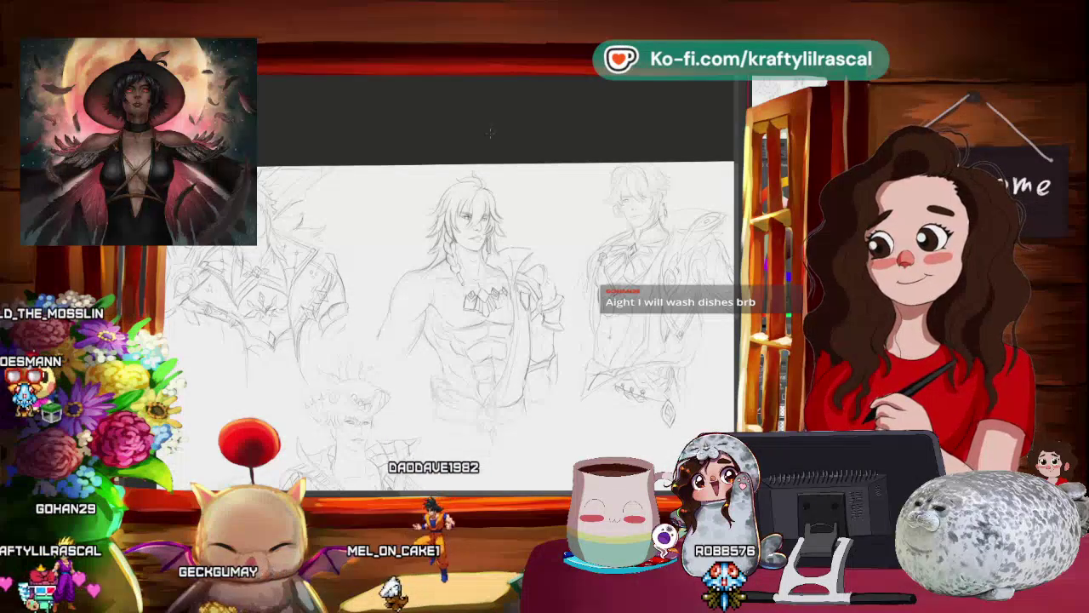
pyautogui.hotkey('ctrl', '-')
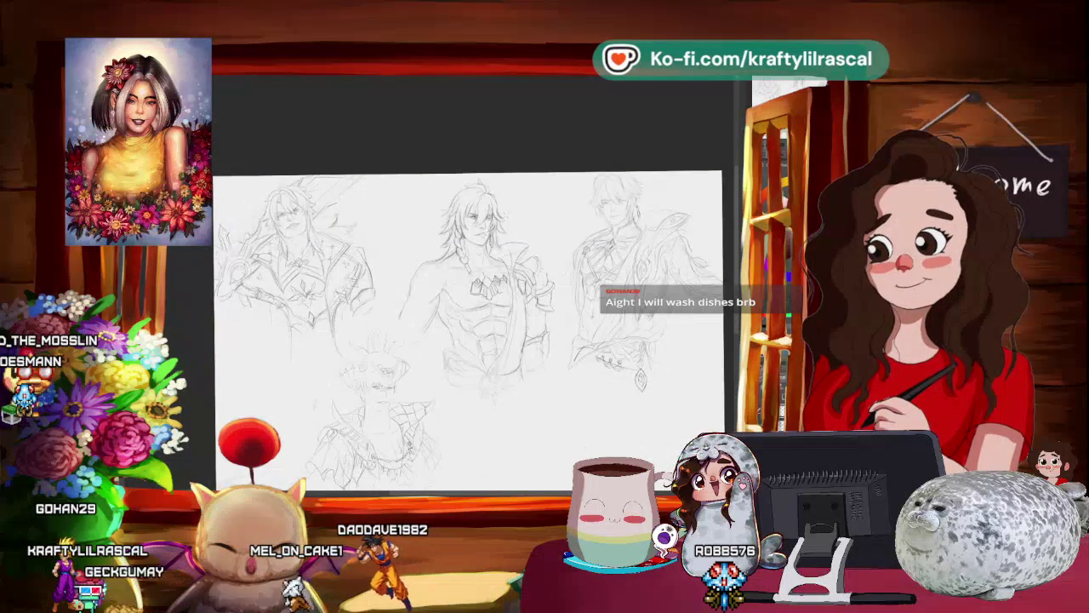
pyautogui.hotkey('ctrl', '+')
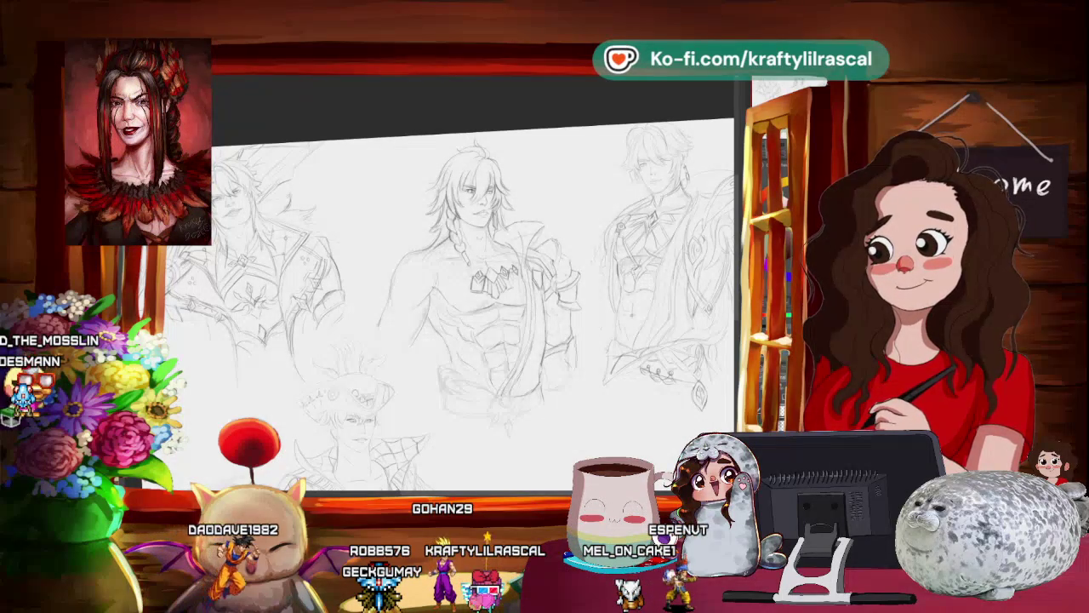
pyautogui.moveTo(460, 298); pyautogui.dragTo(477, 281)
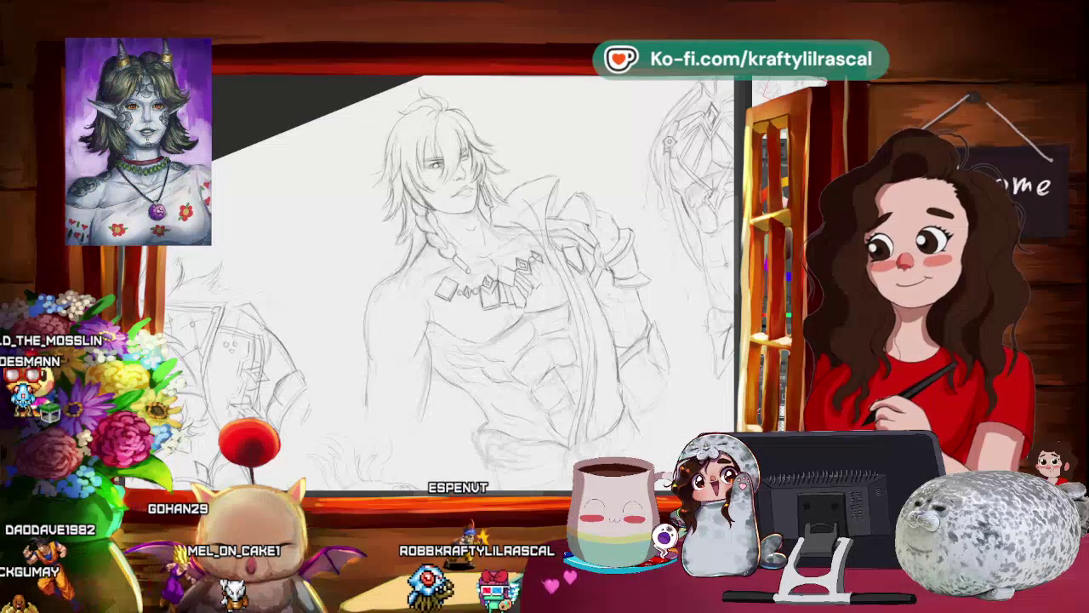
# Step: Zoom out to see more of the sheet after detailing the necklace, chest and jacket
pyautogui.hotkey('ctrl', '-')
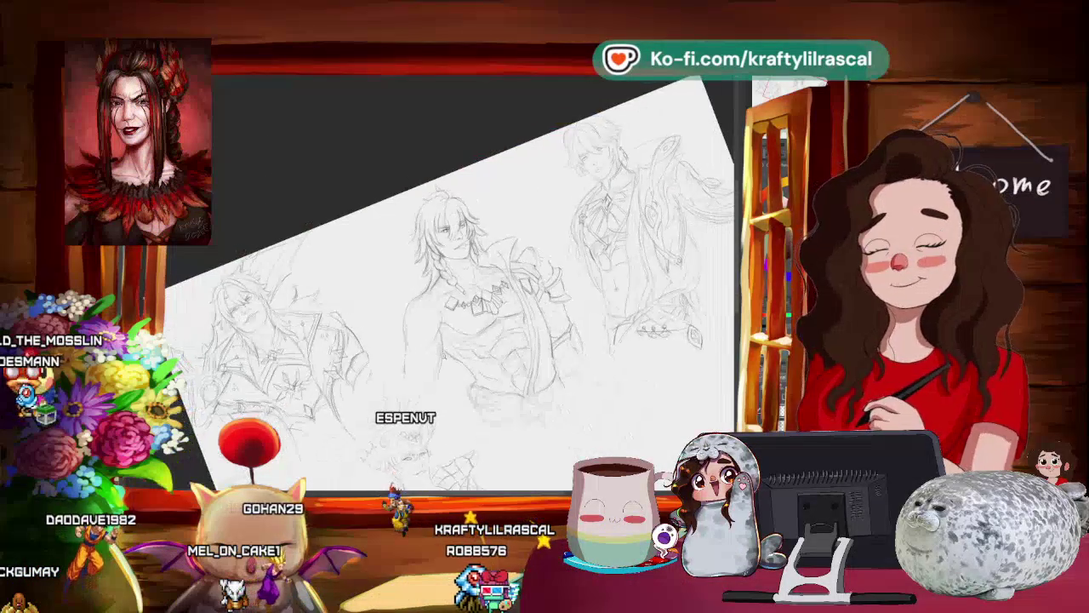
# Step: Zoom in and rotate onto the central figure to refine his face, braid and jacket shoulder
pyautogui.scroll(5, 451, 281)
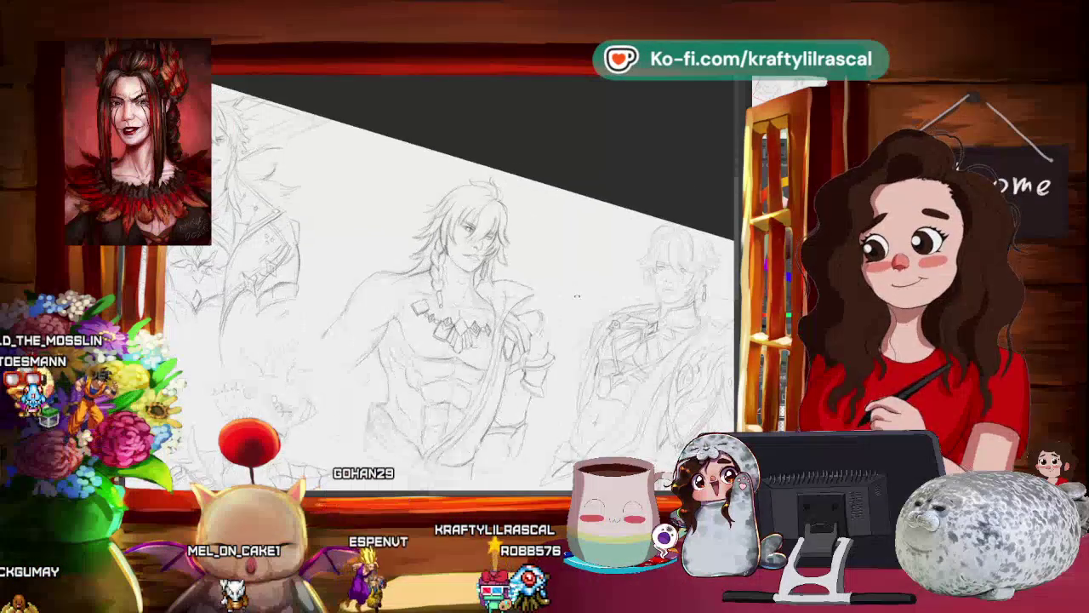
pyautogui.moveTo(451, 281); pyautogui.dragTo(477, 255)
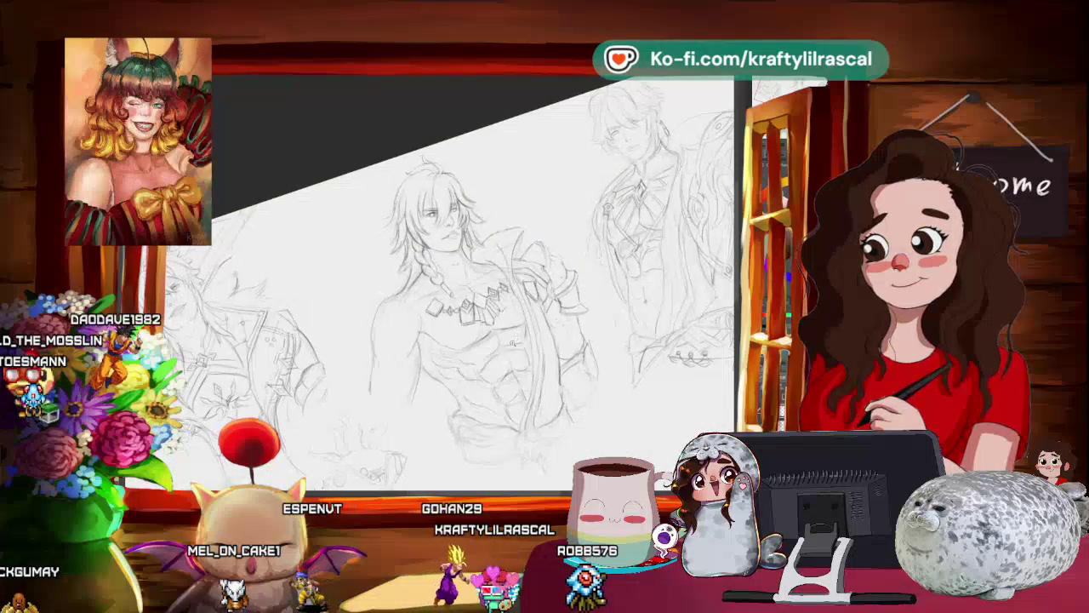
pyautogui.moveTo(511, 343); pyautogui.dragTo(315, 153)
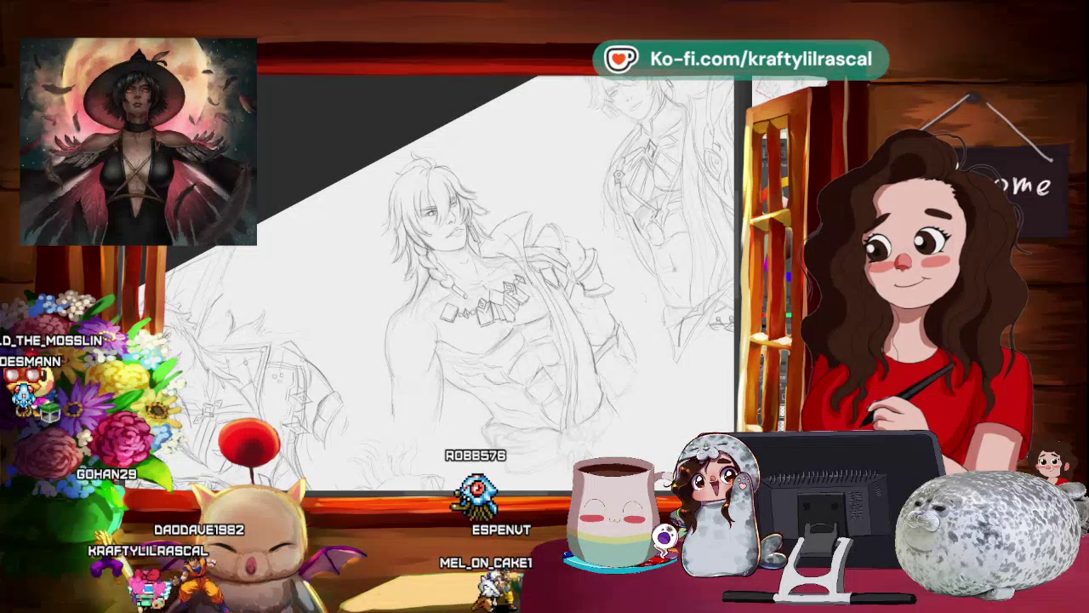
pyautogui.scroll(3, 459, 281)
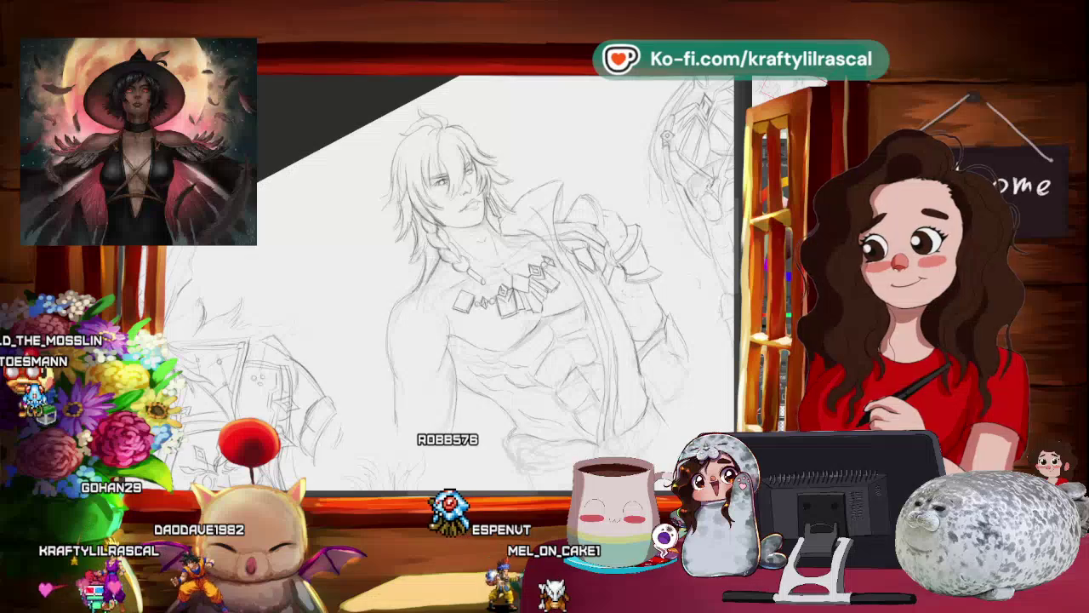